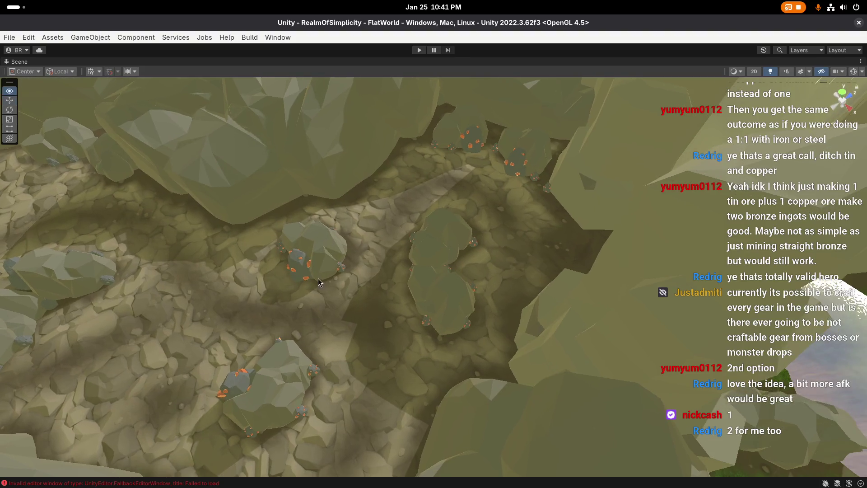
Fly the Scene camera over to the grey rock nodes beside the cobbled swamp path
{"action": "mouse_move", "coordinate": [456, 149]}
{"action": "left_mouse_down"}
{"action": "mouse_move", "coordinate": [426, 135]}
{"action": "mouse_move", "coordinate": [321, 256]}
{"action": "mouse_move", "coordinate": [345, 221]}
{"action": "mouse_move", "coordinate": [294, 239]}
{"action": "mouse_move", "coordinate": [218, 247]}
{"action": "mouse_move", "coordinate": [316, 235]}
{"action": "mouse_move", "coordinate": [448, 245]}
{"action": "mouse_move", "coordinate": [353, 212]}
{"action": "left_mouse_up"}
{"action": "mouse_move", "coordinate": [541, 200]}
{"action": "left_mouse_down"}
{"action": "mouse_move", "coordinate": [463, 242]}
{"action": "mouse_move", "coordinate": [500, 242]}
{"action": "mouse_move", "coordinate": [436, 234]}
{"action": "mouse_move", "coordinate": [391, 256]}
{"action": "mouse_move", "coordinate": [353, 255]}
{"action": "mouse_move", "coordinate": [389, 250]}
{"action": "left_mouse_up"}
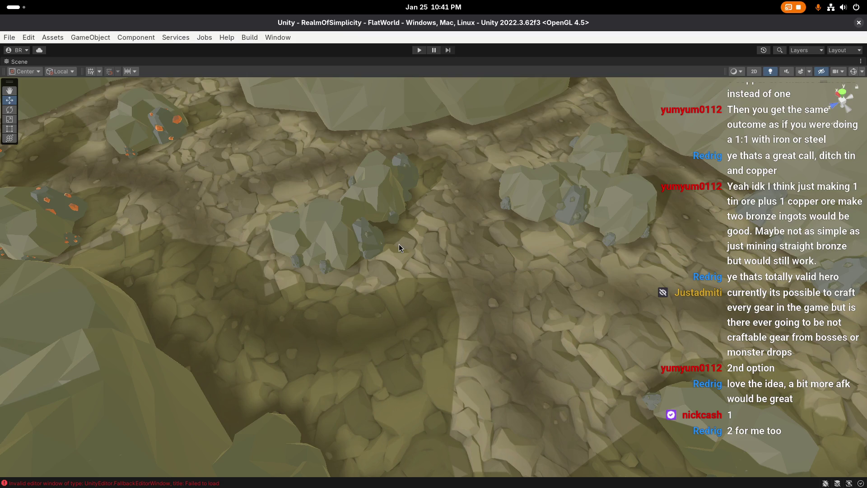
{"action": "right_click", "coordinate": [400, 244]}
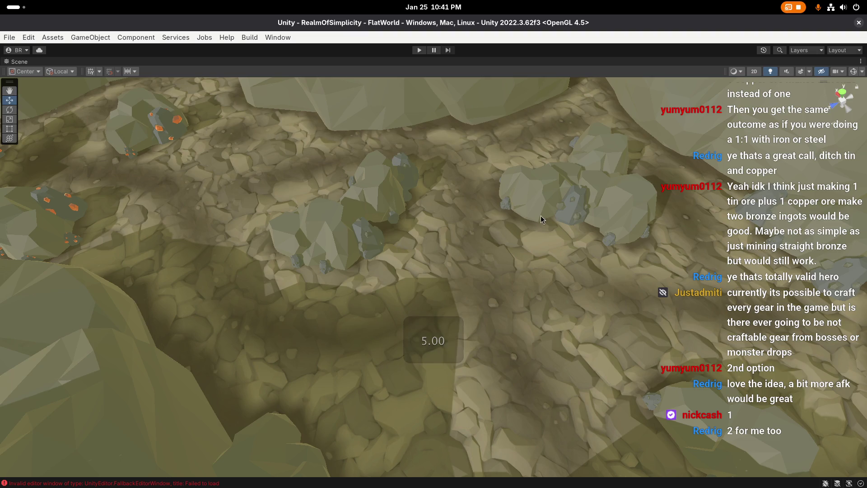
{"action": "right_click", "coordinate": [379, 232]}
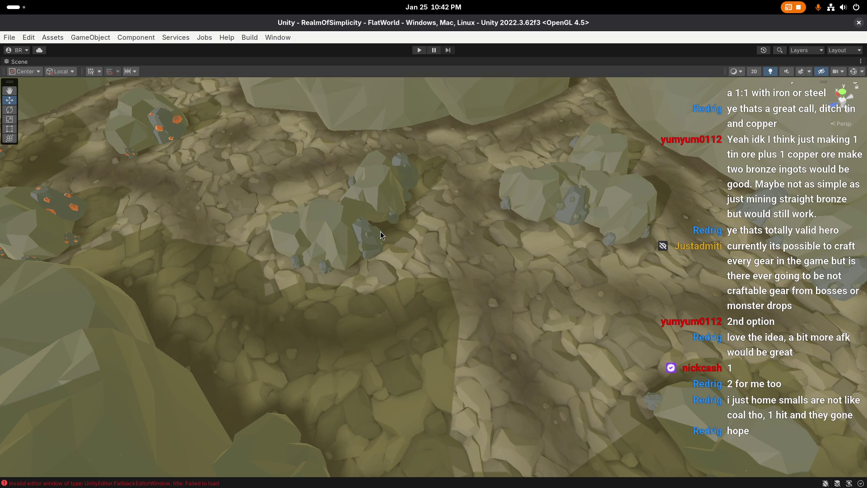
{"action": "scroll", "coordinate": [380, 231], "scroll_direction": "up", "scroll_amount": 1}
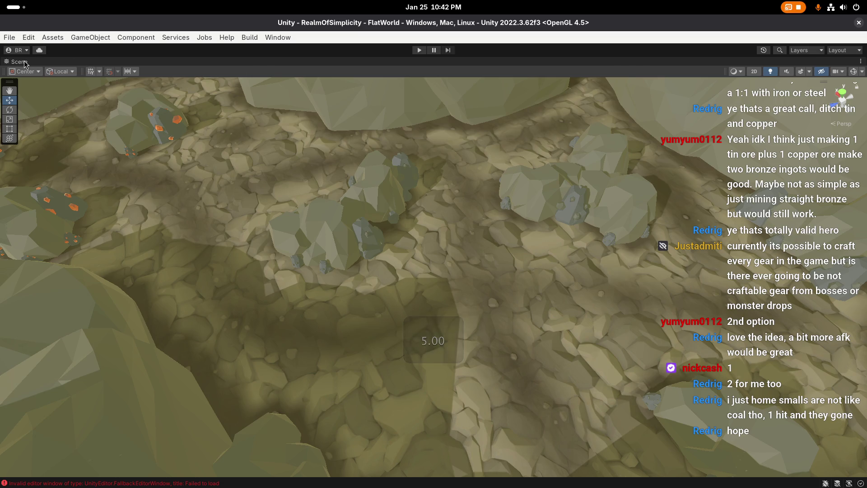
Restore the full editor layout around the Scene view and start Play mode
{"action": "double_click", "coordinate": [25, 63]}
{"action": "left_click_drag", "start_coordinate": [338, 262], "coordinate": [425, 57]}
{"action": "left_click", "coordinate": [420, 50]}
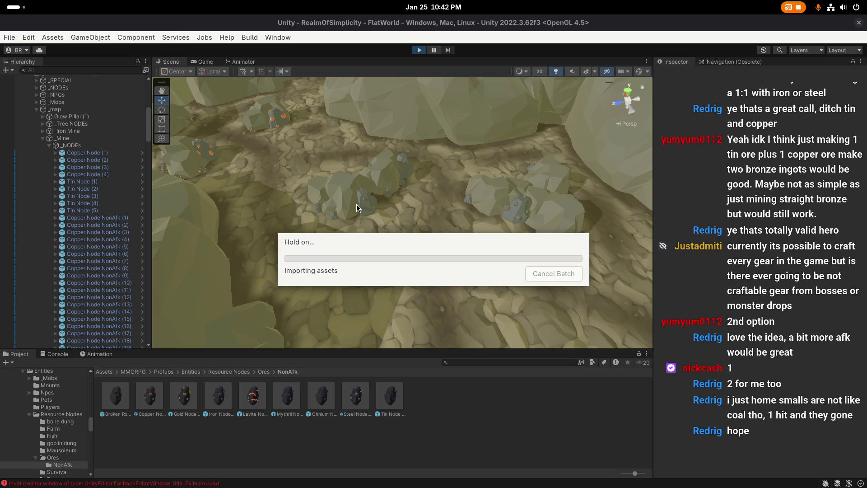
Quit GIMP, discarding the changes to the annotated screenshot
{"action": "key", "text": "super"}
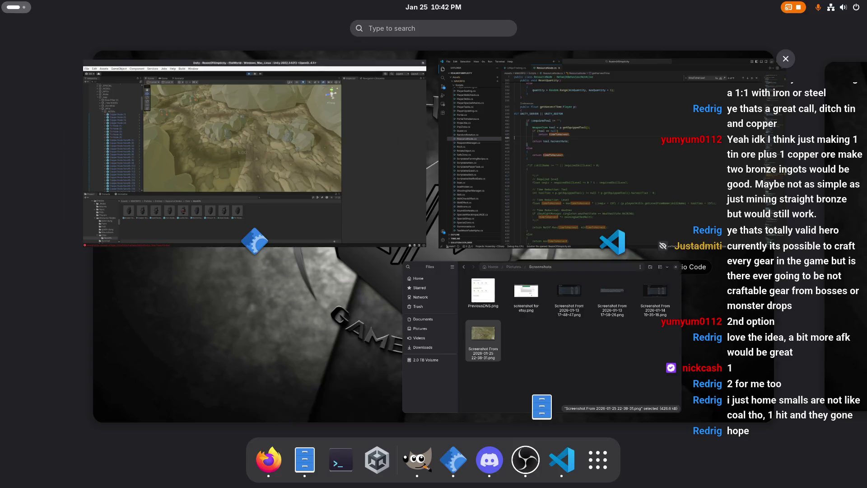
{"action": "key", "text": "alt+Tab"}
{"action": "left_click_drag", "start_coordinate": [539, 133], "coordinate": [407, 139]}
{"action": "key", "text": "ctrl+q"}
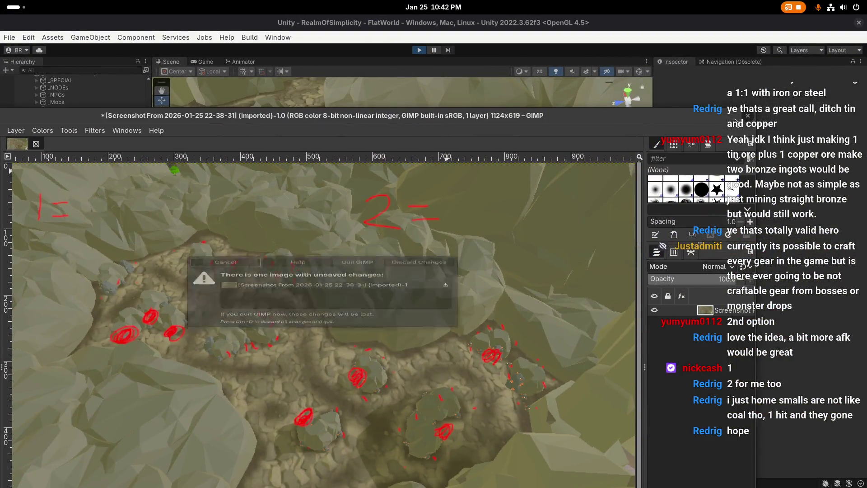
{"action": "left_click", "coordinate": [402, 241]}
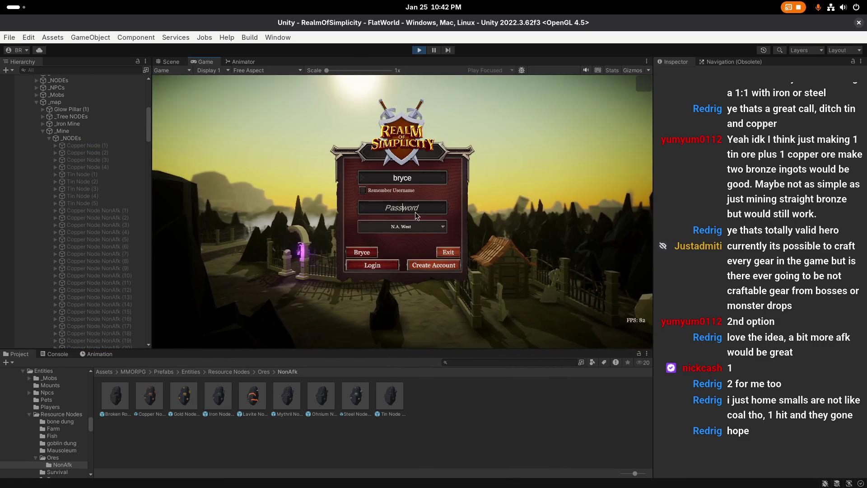
Enter the account password, log in, and choose Play on the Early Access panel
{"action": "type", "text": "p"}
{"action": "left_click", "coordinate": [369, 255]}
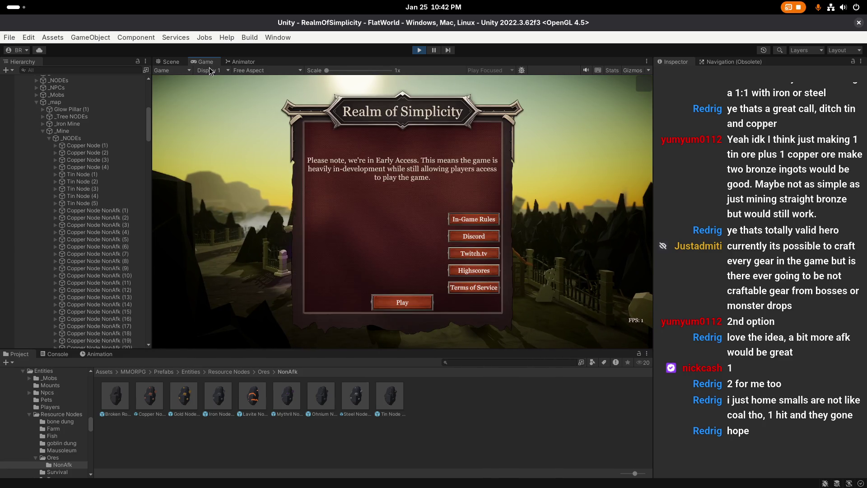
{"action": "left_click", "coordinate": [392, 301]}
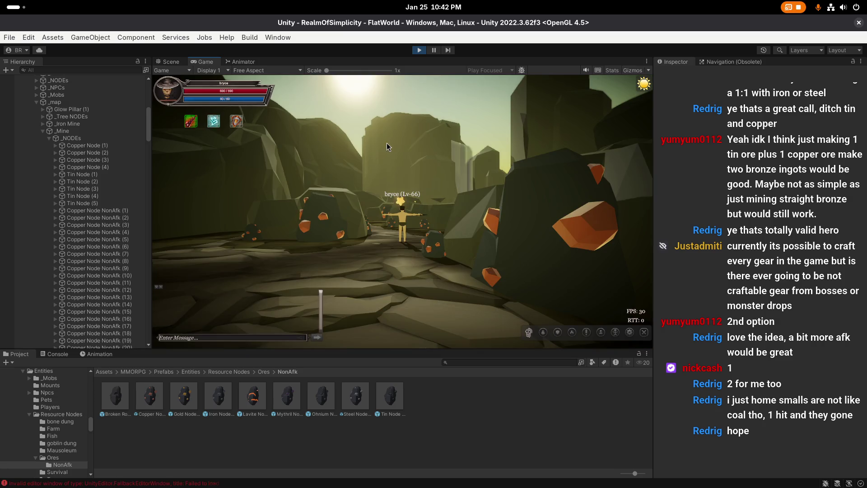
Maximize the Game view and destroy the copper ore from the inventory
{"action": "key", "text": "shift+space"}
{"action": "key", "text": "i"}
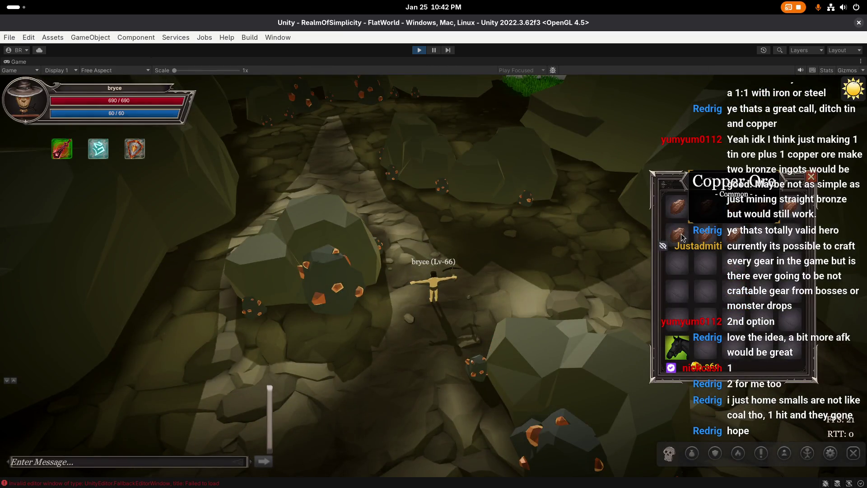
{"action": "left_click", "coordinate": [682, 235], "text": "shift"}
{"action": "left_click", "coordinate": [437, 332]}
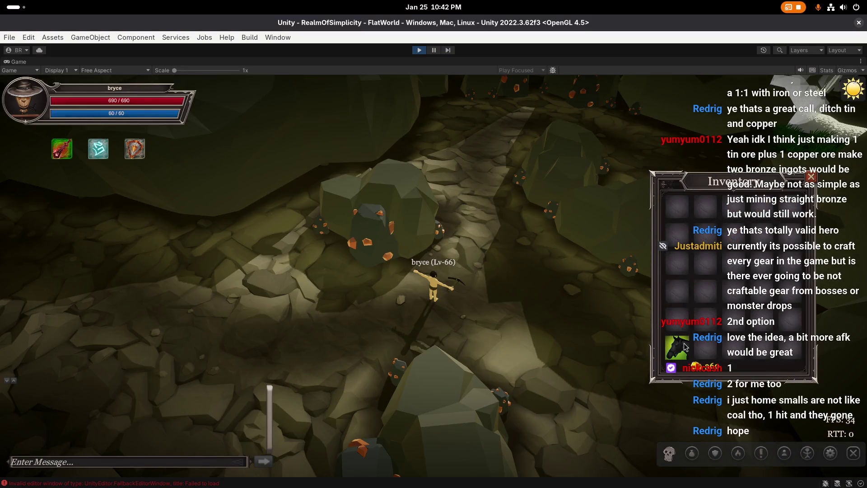
{"action": "left_click_drag", "start_coordinate": [763, 207], "coordinate": [526, 309]}
{"action": "left_click", "coordinate": [433, 336]}
Send the t-pose fix chat command and run the character through the cave to the tin rocks
{"action": "key", "text": "i"}
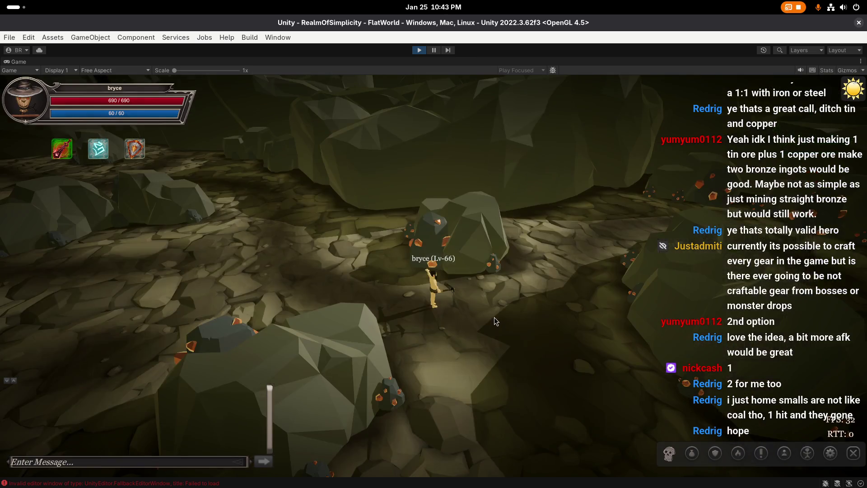
{"action": "key", "text": "Return"}
{"action": "mouse_move", "coordinate": [494, 317]}
{"action": "left_mouse_down"}
{"action": "mouse_move", "coordinate": [464, 281]}
{"action": "mouse_move", "coordinate": [447, 294]}
{"action": "left_mouse_up"}
{"action": "left_click", "coordinate": [383, 245]}
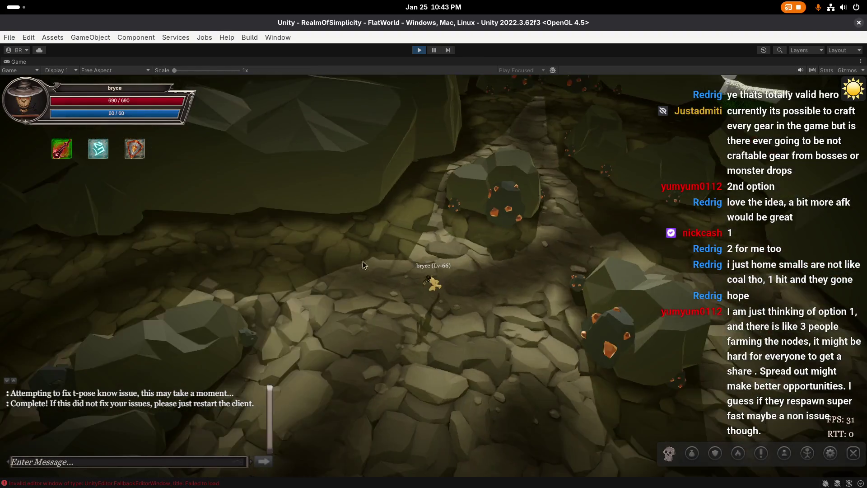
{"action": "left_click", "coordinate": [399, 226]}
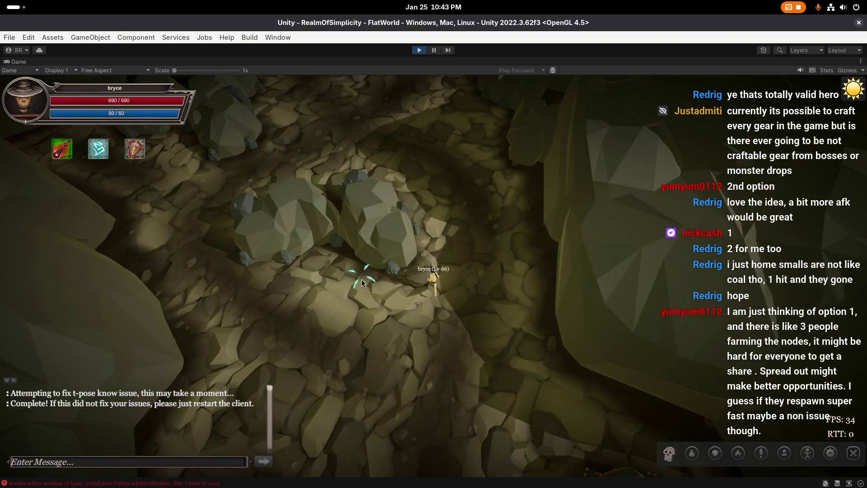
{"action": "left_click", "coordinate": [374, 287]}
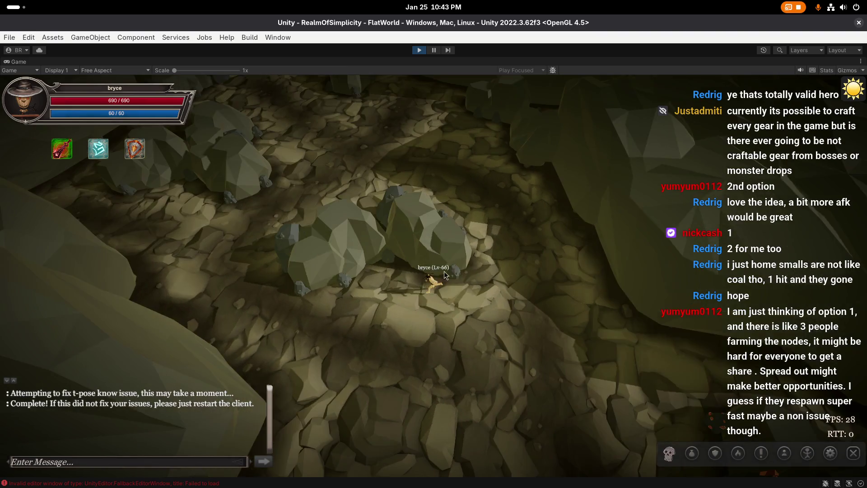
Move the inventory to the lower right and mine tin rocks for +15 xp
{"action": "key", "text": "i"}
{"action": "left_click_drag", "start_coordinate": [705, 181], "coordinate": [731, 246]}
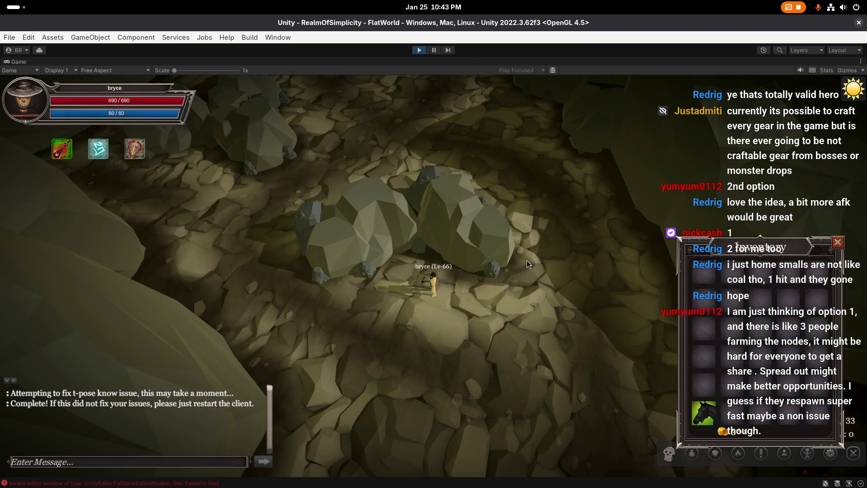
{"action": "left_click", "coordinate": [499, 272]}
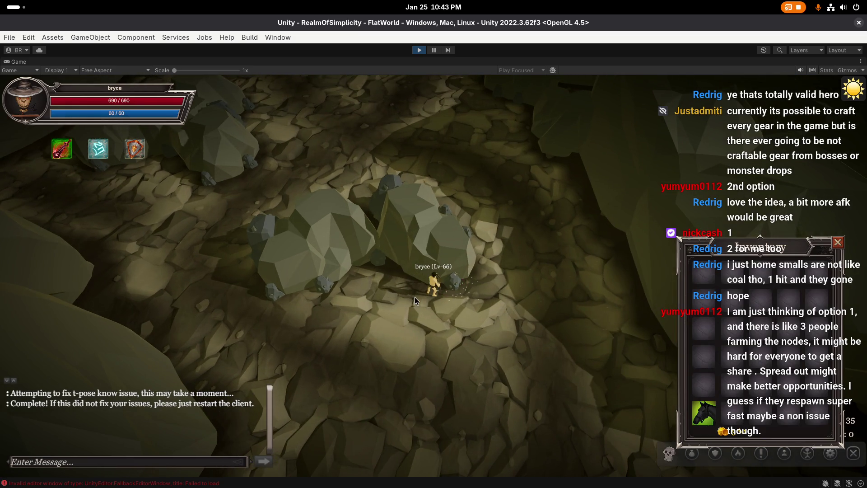
{"action": "left_click", "coordinate": [380, 264]}
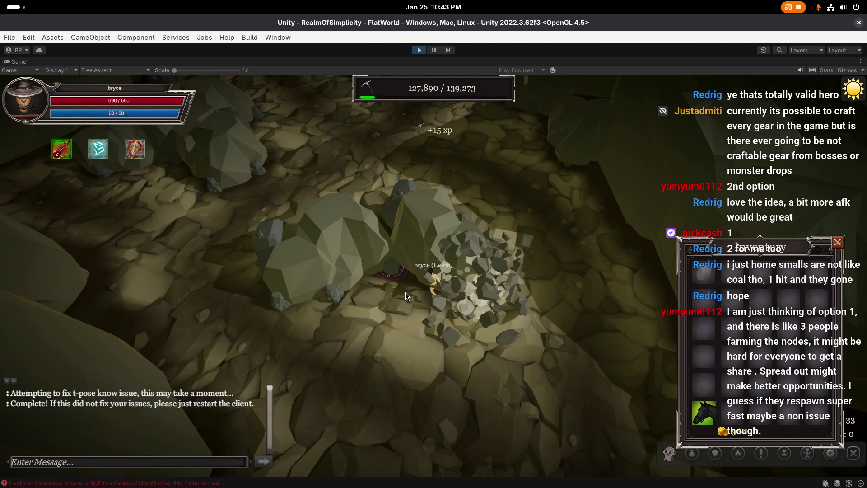
Mine another tin rock and walk along the cave path to the next rocks
{"action": "left_click", "coordinate": [367, 304]}
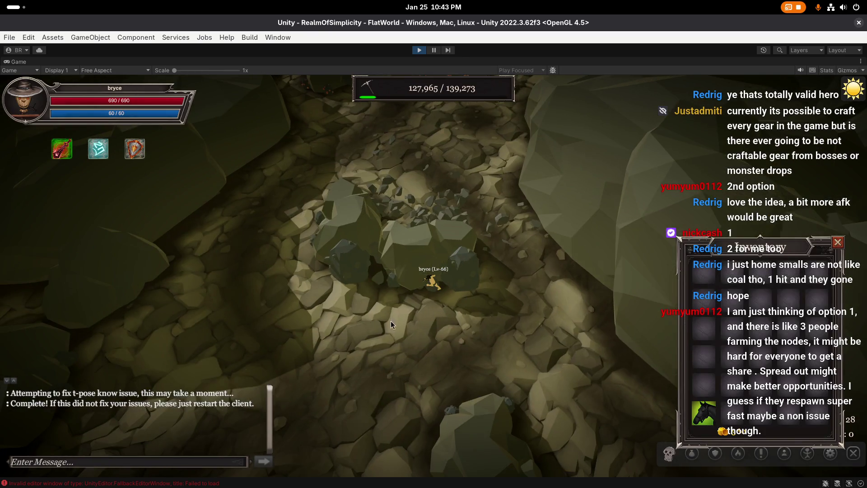
{"action": "left_click", "coordinate": [398, 305]}
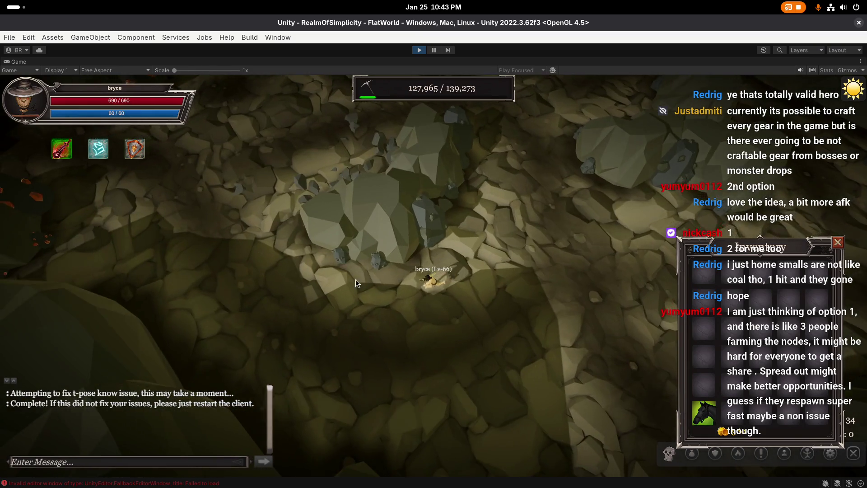
{"action": "left_click", "coordinate": [332, 247]}
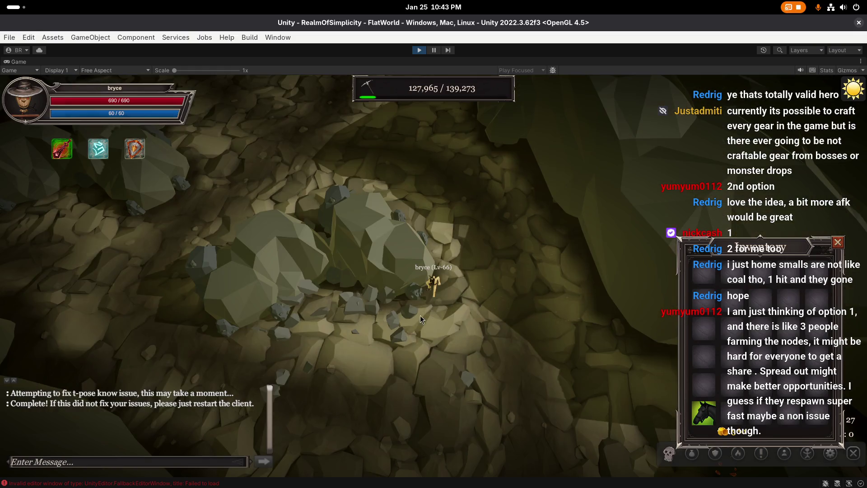
{"action": "left_click", "coordinate": [400, 298]}
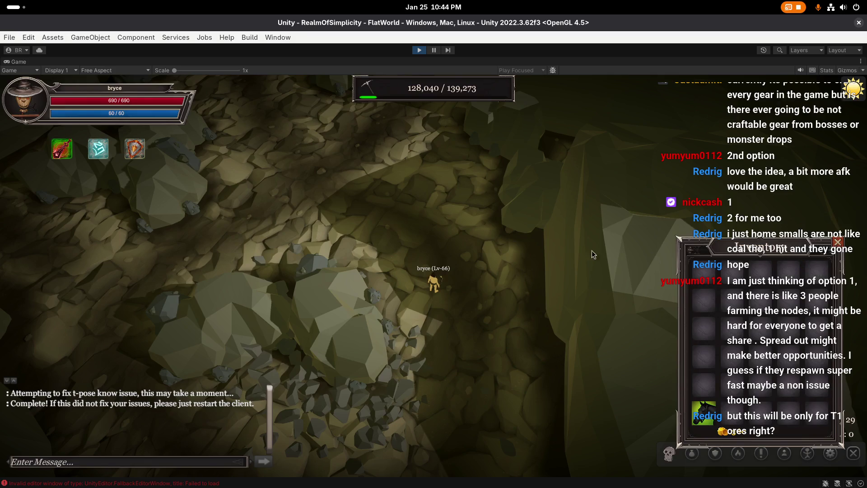
Walk to more tin rocks and mine them until three tin ores are in the inventory
{"action": "left_click", "coordinate": [496, 234]}
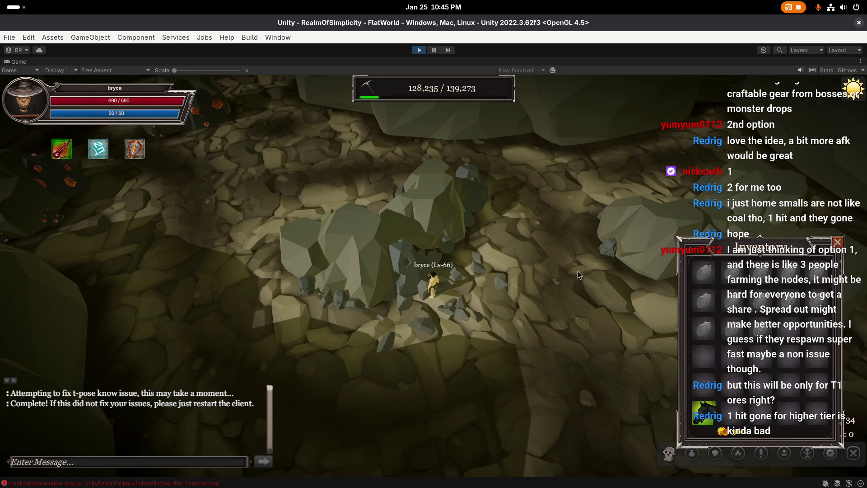
{"action": "scroll", "coordinate": [559, 267], "scroll_direction": "down", "scroll_amount": 1}
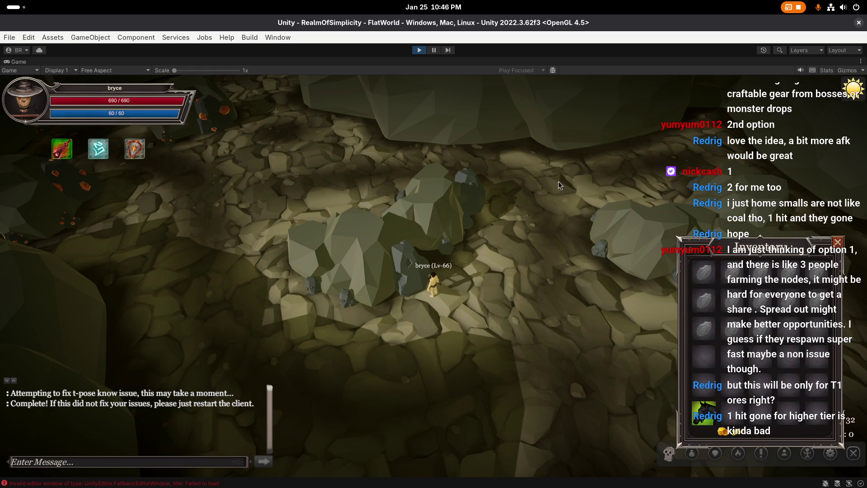
{"action": "key", "text": "k"}
{"action": "scroll", "coordinate": [352, 263], "scroll_direction": "down", "scroll_amount": 5}
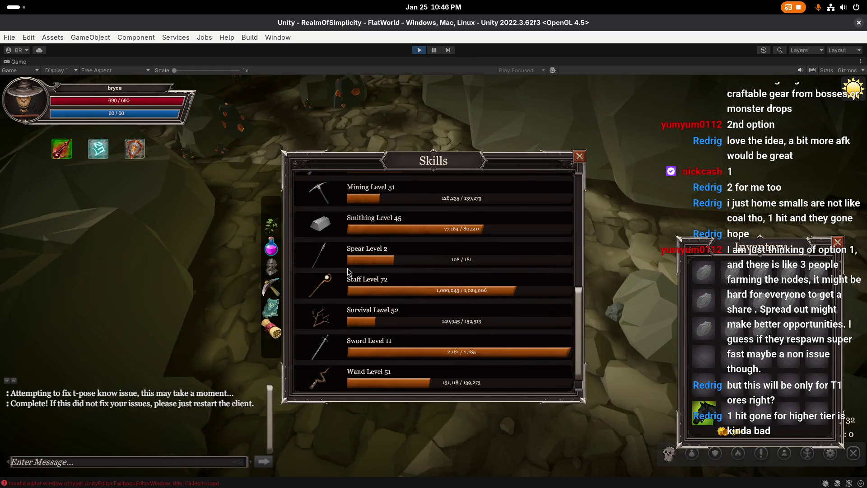
{"action": "scroll", "coordinate": [391, 244], "scroll_direction": "up", "scroll_amount": 1}
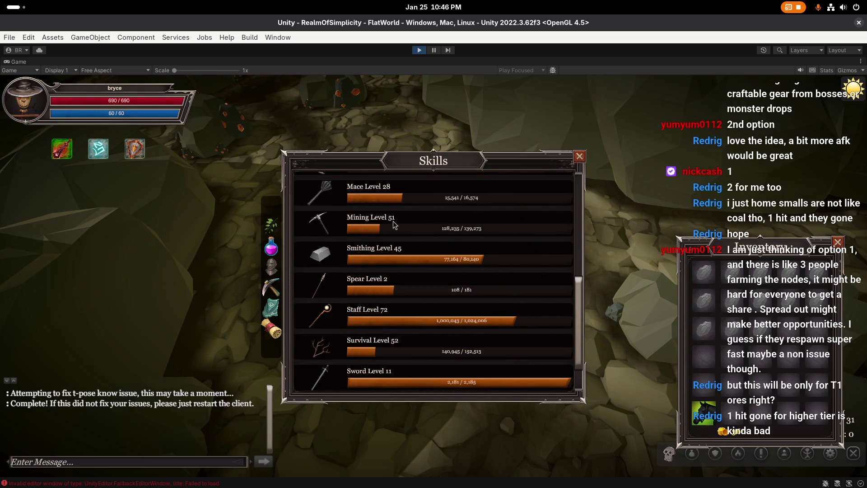
{"action": "key", "text": "k"}
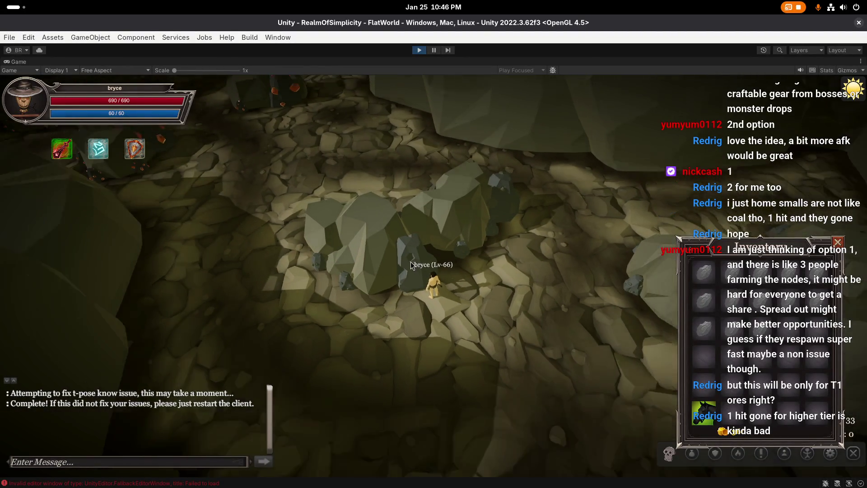
{"action": "scroll", "coordinate": [409, 252], "scroll_direction": "up", "scroll_amount": 2}
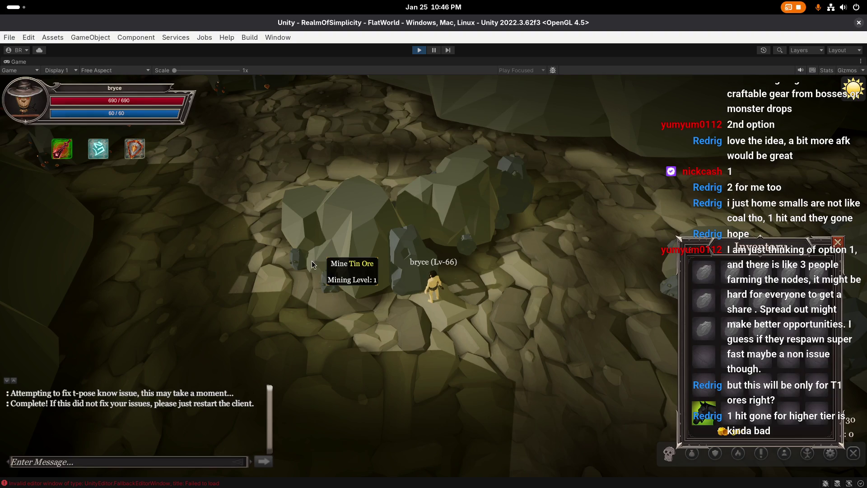
Orbit and zoom the game camera around the character, then close the inventory window
{"action": "mouse_move", "coordinate": [328, 294]}
{"action": "left_mouse_down"}
{"action": "mouse_move", "coordinate": [492, 240]}
{"action": "mouse_move", "coordinate": [321, 193]}
{"action": "mouse_move", "coordinate": [392, 242]}
{"action": "mouse_move", "coordinate": [533, 267]}
{"action": "left_mouse_up"}
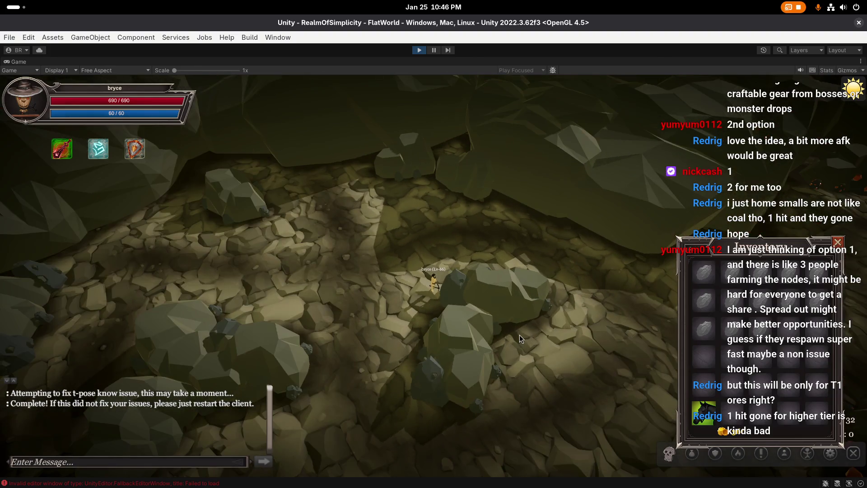
{"action": "mouse_move", "coordinate": [519, 335]}
{"action": "left_mouse_down"}
{"action": "mouse_move", "coordinate": [393, 332]}
{"action": "mouse_move", "coordinate": [259, 183]}
{"action": "mouse_move", "coordinate": [492, 254]}
{"action": "mouse_move", "coordinate": [400, 279]}
{"action": "mouse_move", "coordinate": [449, 274]}
{"action": "mouse_move", "coordinate": [452, 287]}
{"action": "mouse_move", "coordinate": [466, 275]}
{"action": "mouse_move", "coordinate": [446, 185]}
{"action": "mouse_move", "coordinate": [478, 144]}
{"action": "left_mouse_up"}
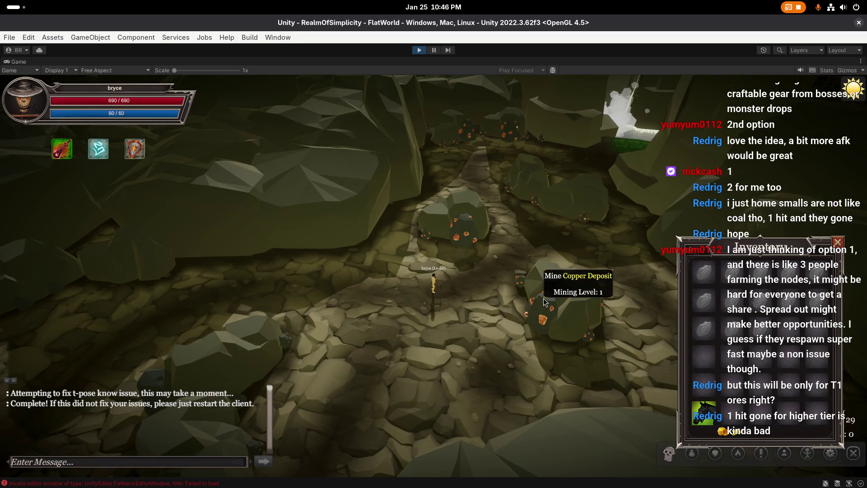
{"action": "left_click_drag", "start_coordinate": [470, 131], "coordinate": [308, 102]}
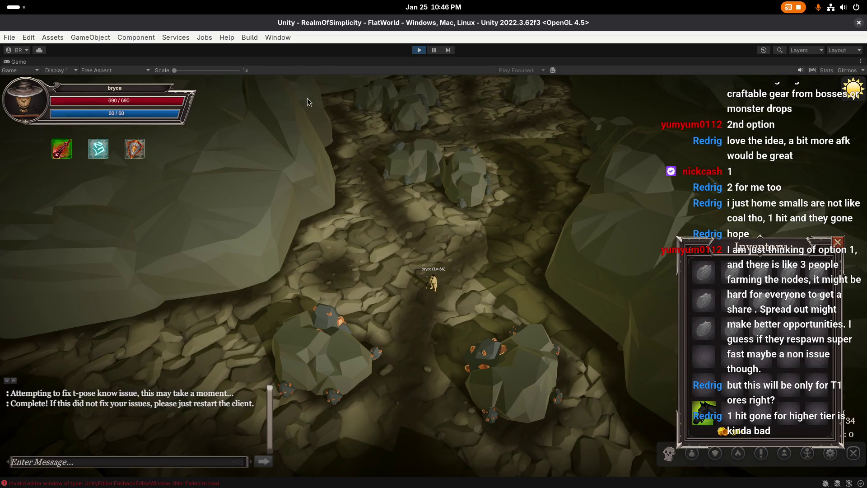
{"action": "mouse_move", "coordinate": [445, 223]}
{"action": "left_mouse_down"}
{"action": "mouse_move", "coordinate": [476, 216]}
{"action": "mouse_move", "coordinate": [421, 207]}
{"action": "left_mouse_up"}
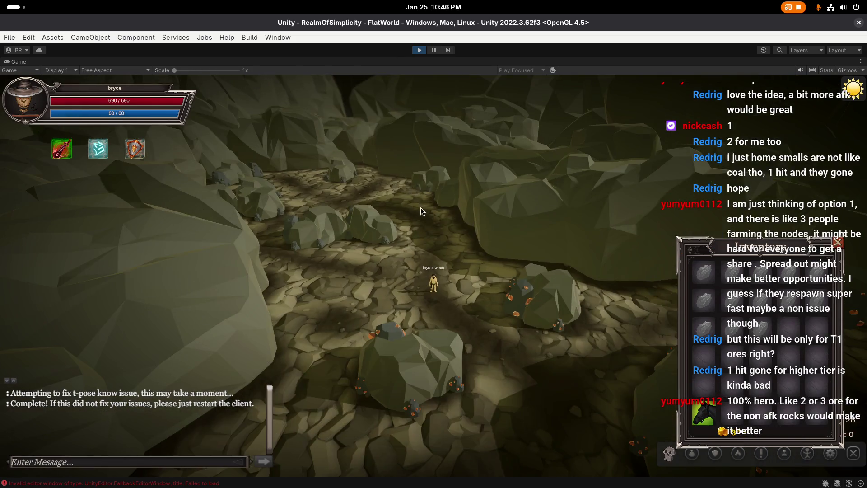
{"action": "scroll", "coordinate": [420, 207], "scroll_direction": "down", "scroll_amount": 3}
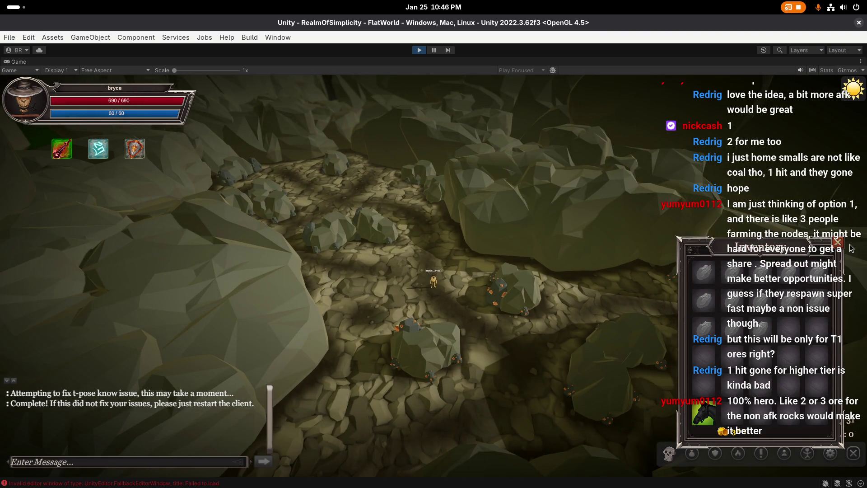
{"action": "left_click", "coordinate": [838, 242]}
Orbit and zoom to survey the ore rocks along the cave path, then stop Play mode
{"action": "mouse_move", "coordinate": [394, 232]}
{"action": "left_mouse_down"}
{"action": "mouse_move", "coordinate": [451, 288]}
{"action": "mouse_move", "coordinate": [362, 252]}
{"action": "mouse_move", "coordinate": [280, 239]}
{"action": "mouse_move", "coordinate": [533, 261]}
{"action": "left_mouse_up"}
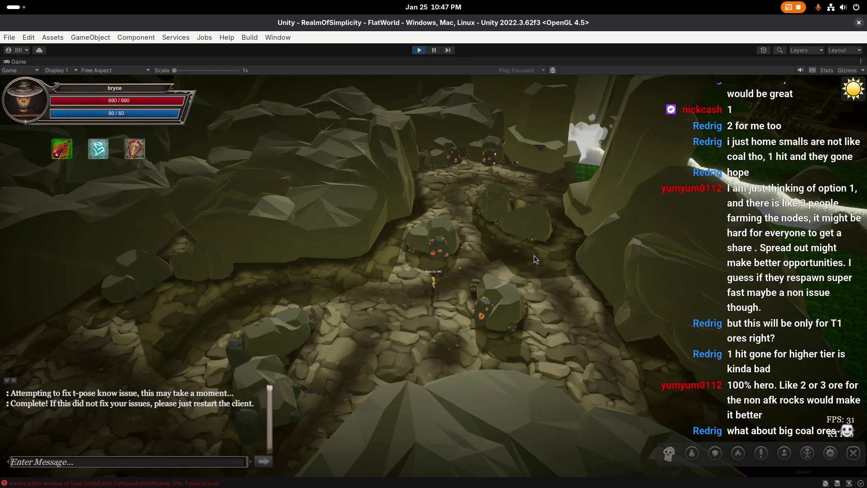
{"action": "left_click_drag", "start_coordinate": [533, 256], "coordinate": [356, 235]}
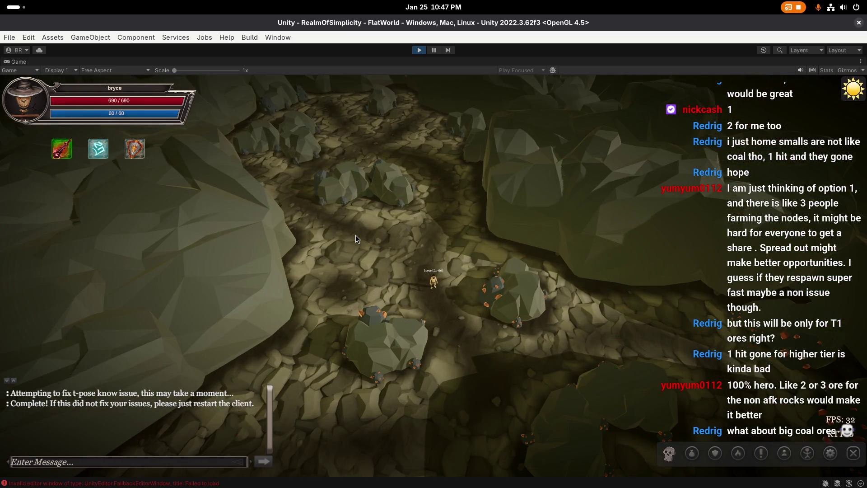
{"action": "scroll", "coordinate": [358, 234], "scroll_direction": "up", "scroll_amount": 3}
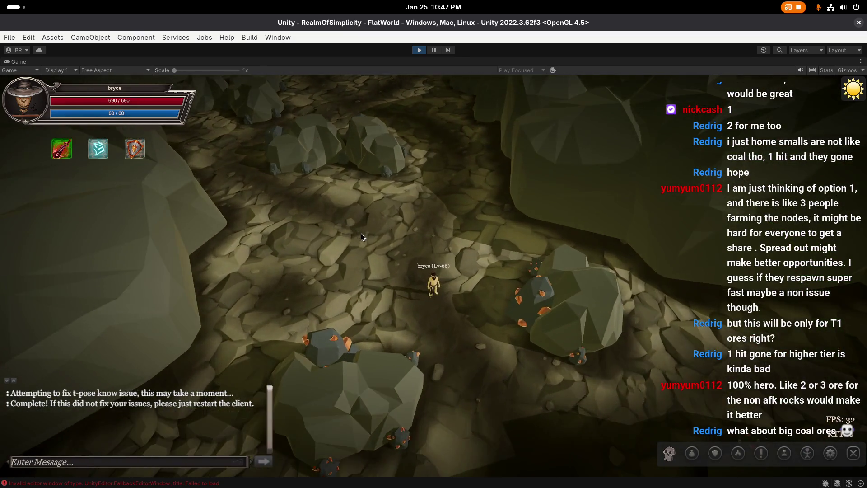
{"action": "scroll", "coordinate": [362, 234], "scroll_direction": "up", "scroll_amount": 5}
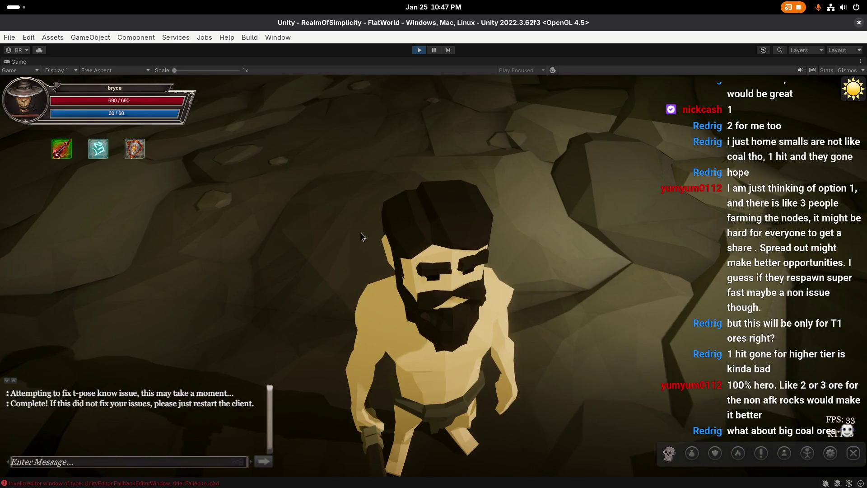
{"action": "mouse_move", "coordinate": [361, 233]}
{"action": "left_mouse_down"}
{"action": "mouse_move", "coordinate": [281, 209]}
{"action": "mouse_move", "coordinate": [315, 161]}
{"action": "mouse_move", "coordinate": [342, 203]}
{"action": "mouse_move", "coordinate": [309, 308]}
{"action": "left_mouse_up"}
{"action": "scroll", "coordinate": [309, 308], "scroll_direction": "down", "scroll_amount": 5}
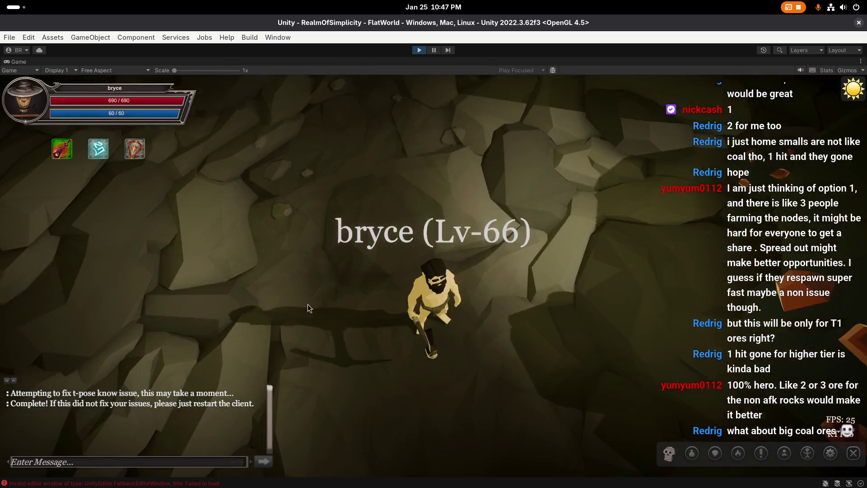
{"action": "scroll", "coordinate": [309, 308], "scroll_direction": "down", "scroll_amount": 5}
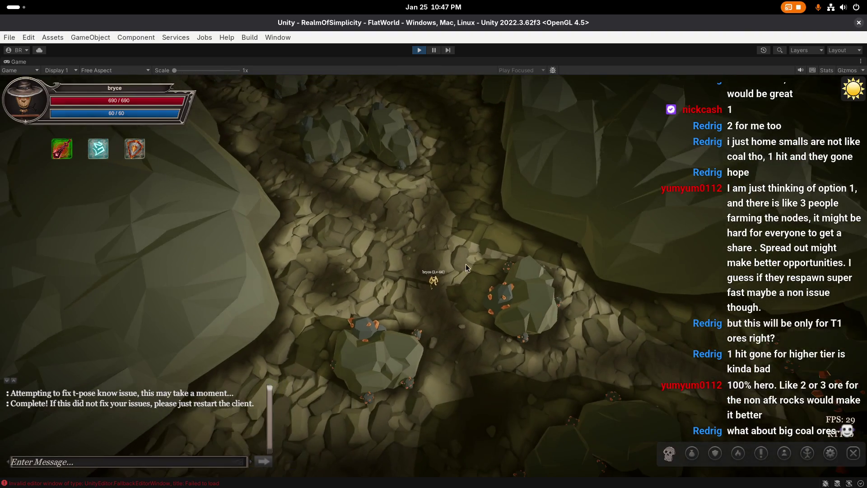
{"action": "mouse_move", "coordinate": [466, 267]}
{"action": "left_mouse_down"}
{"action": "mouse_move", "coordinate": [483, 341]}
{"action": "mouse_move", "coordinate": [440, 289]}
{"action": "left_mouse_up"}
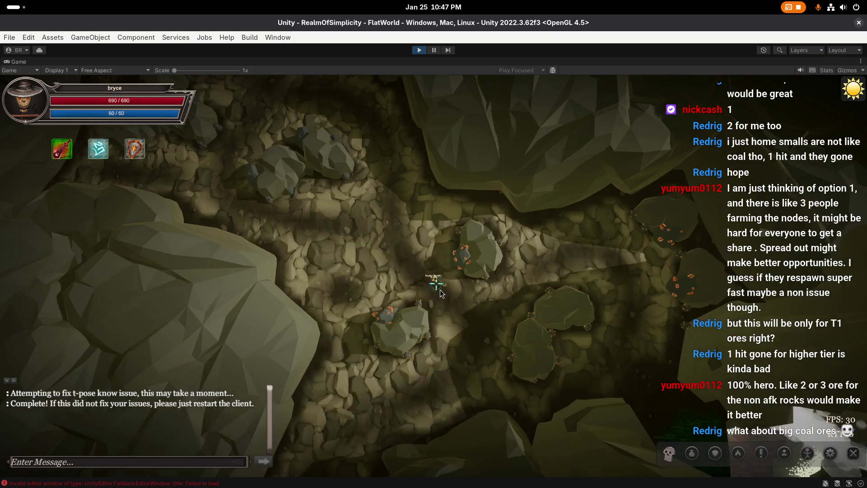
{"action": "left_click", "coordinate": [420, 51]}
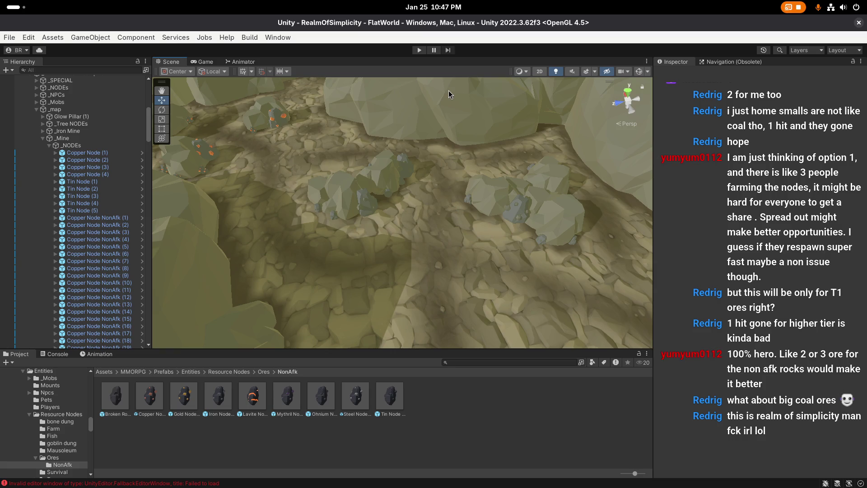
Zoom the Scene view out for a wider look at the mine next to the NonAfk prefabs
{"action": "scroll", "coordinate": [496, 199], "scroll_direction": "up", "scroll_amount": 2}
{"action": "scroll", "coordinate": [477, 219], "scroll_direction": "down", "scroll_amount": 2}
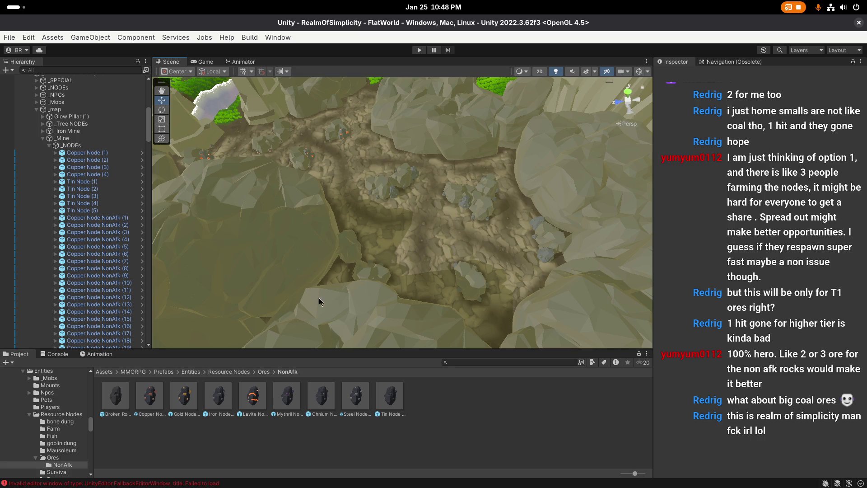
Fly the Scene camera forward over the canyon toward the copper-flecked grey rocks
{"action": "scroll", "coordinate": [448, 234], "scroll_direction": "up", "scroll_amount": 2}
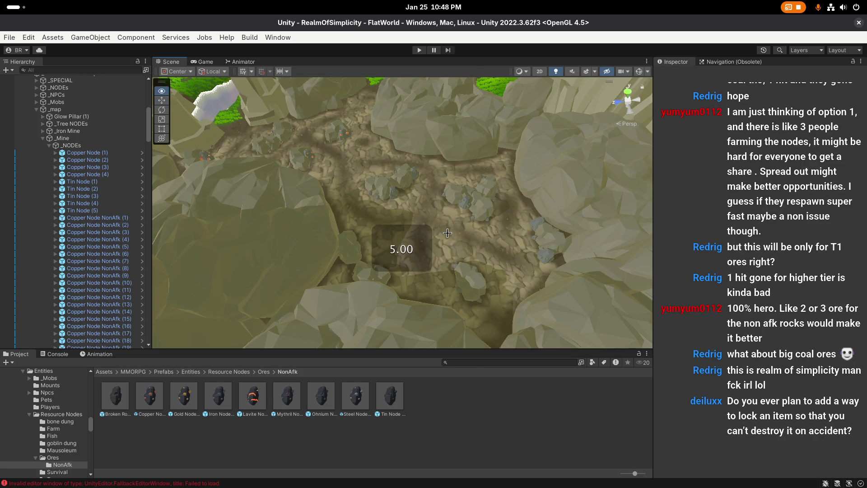
{"action": "right_click", "coordinate": [452, 231]}
{"action": "key", "text": "w"}
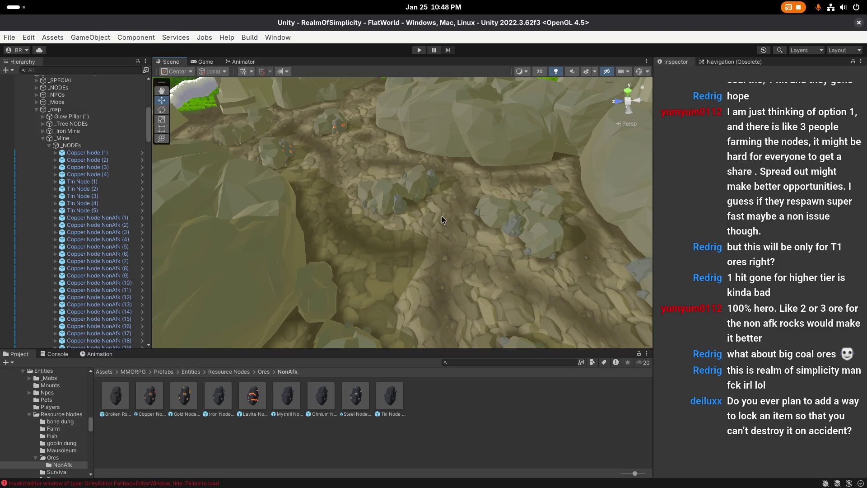
{"action": "scroll", "coordinate": [441, 218], "scroll_direction": "up", "scroll_amount": 1}
{"action": "scroll", "coordinate": [435, 218], "scroll_direction": "up", "scroll_amount": 3}
Look down on the mine's ore rocks and go up to the parent Ores folder
{"action": "scroll", "coordinate": [420, 221], "scroll_direction": "up", "scroll_amount": 2}
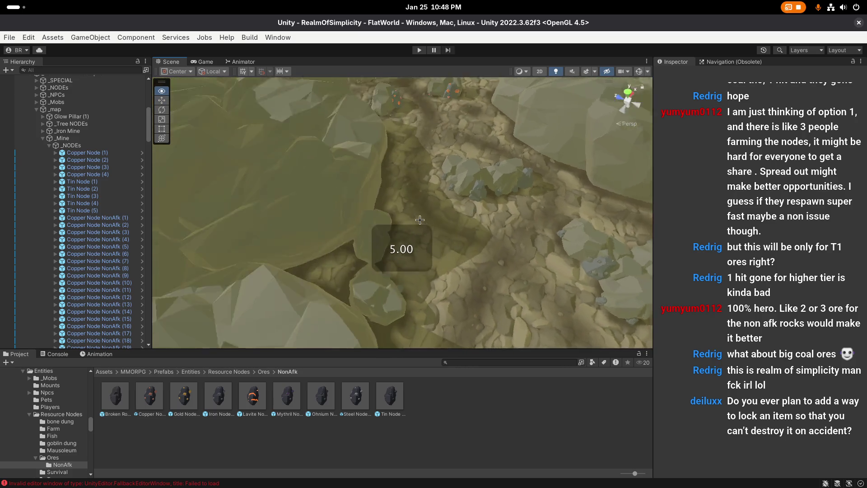
{"action": "mouse_move", "coordinate": [420, 220]}
{"action": "left_mouse_down"}
{"action": "mouse_move", "coordinate": [354, 235]}
{"action": "mouse_move", "coordinate": [375, 243]}
{"action": "mouse_move", "coordinate": [371, 194]}
{"action": "mouse_move", "coordinate": [398, 231]}
{"action": "mouse_move", "coordinate": [349, 215]}
{"action": "left_mouse_up"}
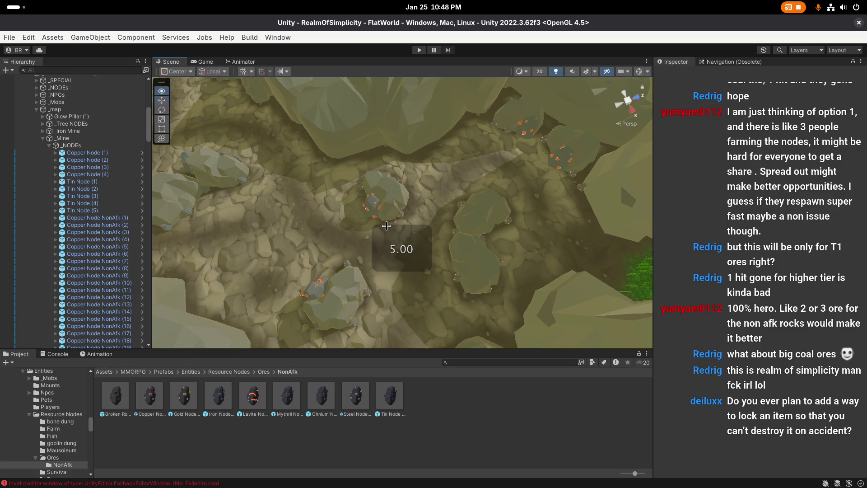
{"action": "left_click", "coordinate": [264, 371]}
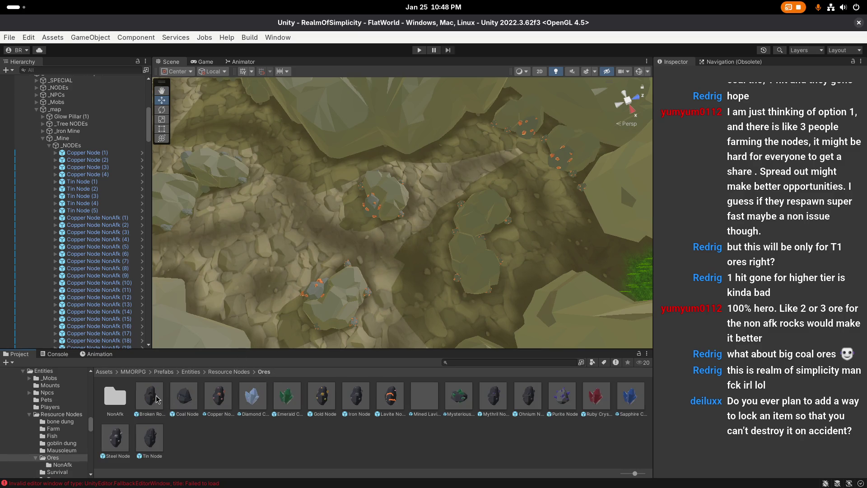
Review Copper Node NonAfk's settings down to On Harvested, then open Broken Rock NonAfk
{"action": "left_click", "coordinate": [193, 399]}
{"action": "left_click", "coordinate": [162, 400]}
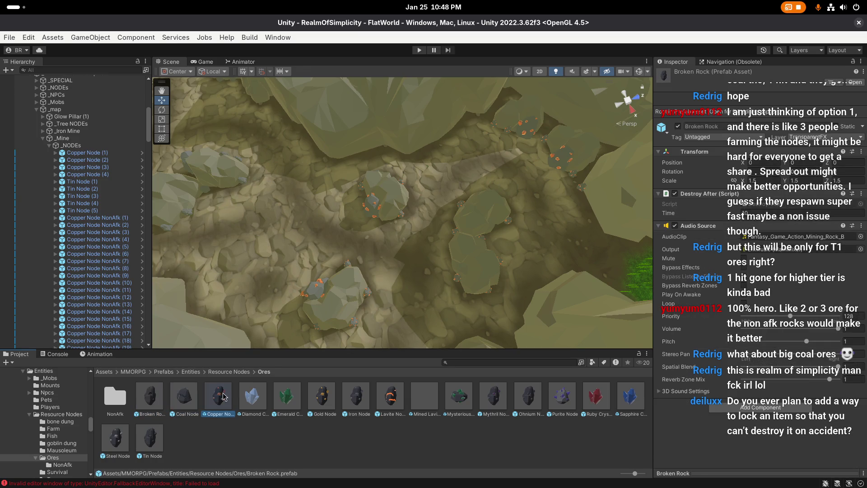
{"action": "double_click", "coordinate": [116, 396]}
{"action": "left_click", "coordinate": [155, 398]}
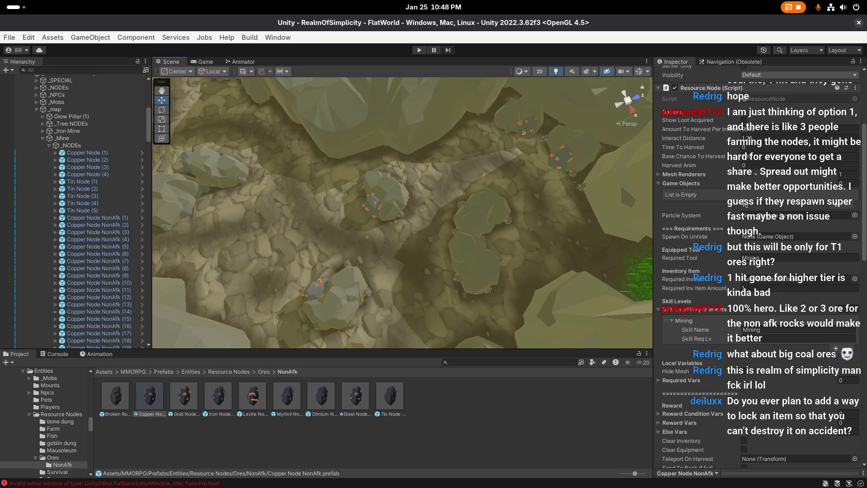
{"action": "scroll", "coordinate": [714, 221], "scroll_direction": "down", "scroll_amount": 15}
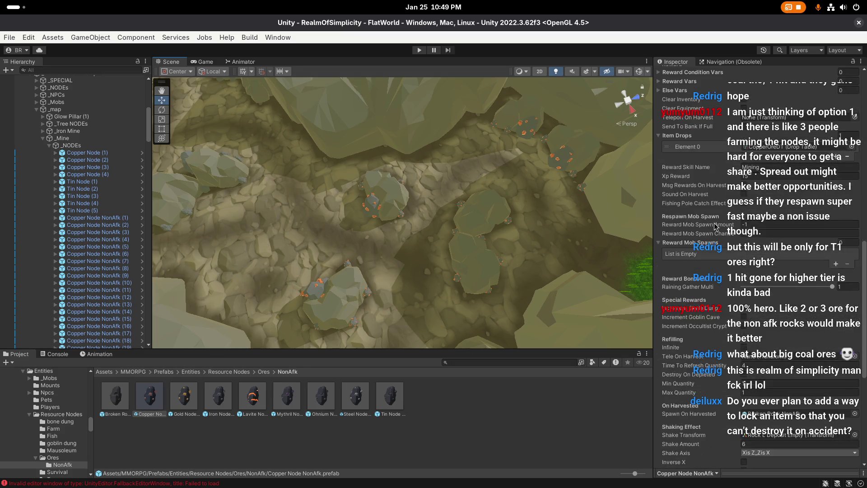
{"action": "scroll", "coordinate": [714, 221], "scroll_direction": "down", "scroll_amount": 2}
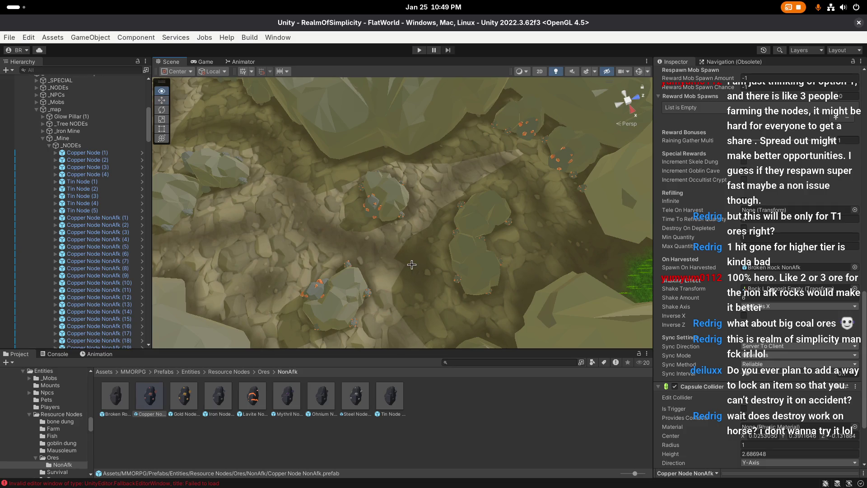
{"action": "double_click", "coordinate": [116, 400]}
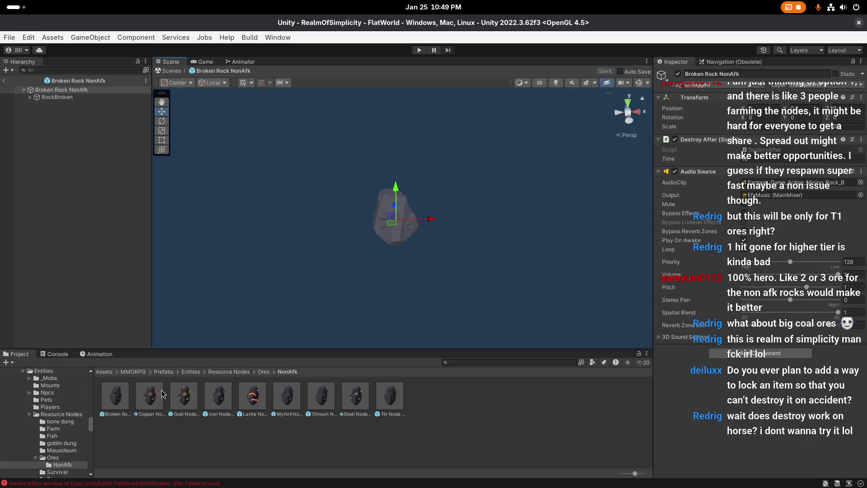
Check the Copper Node NonAfk and Broken Rock NonAfk prefabs and select the prefab root
{"action": "left_click", "coordinate": [138, 393]}
{"action": "left_click", "coordinate": [116, 396]}
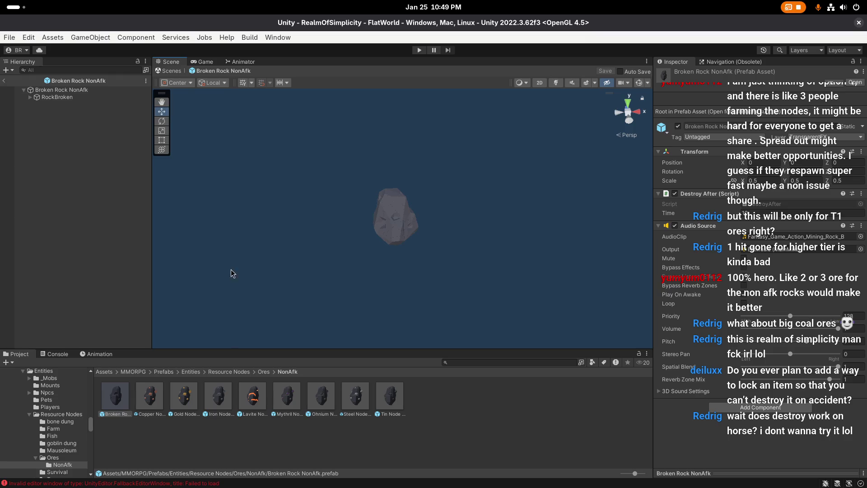
{"action": "left_click", "coordinate": [70, 80]}
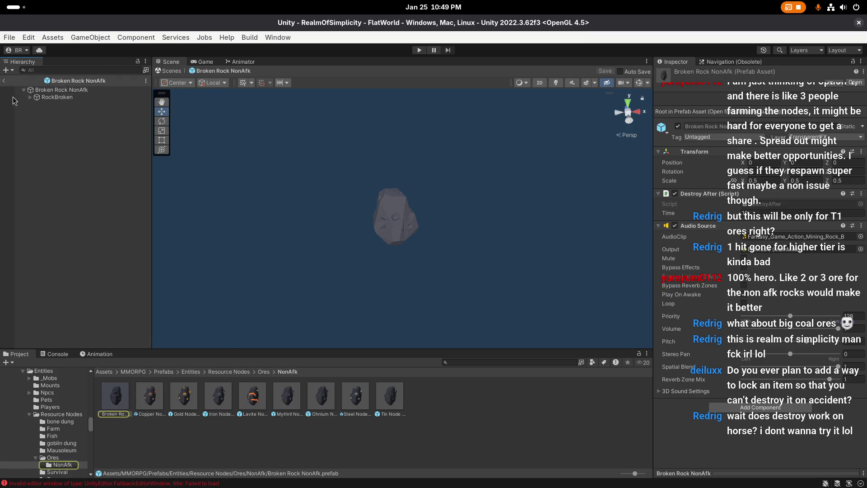
{"action": "left_click", "coordinate": [4, 80]}
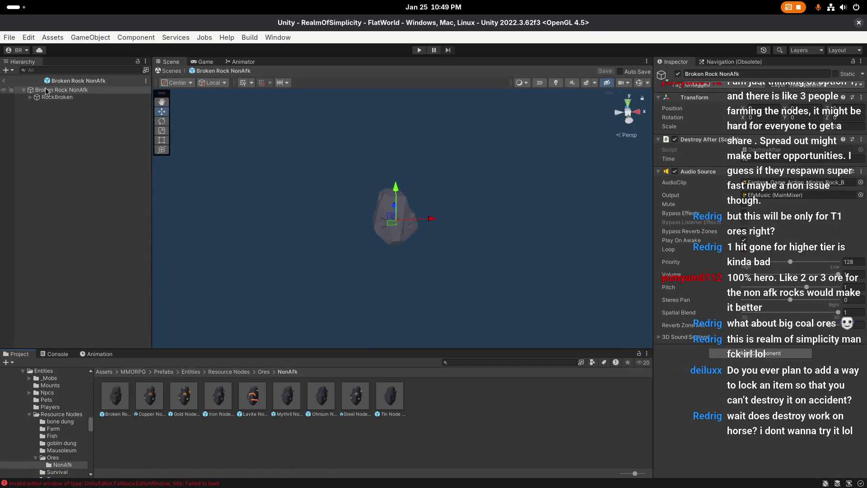
Expand RockBroken and step through its Rock L Deposit Empty_cell fragments, such as cell.008
{"action": "left_click", "coordinate": [30, 98]}
{"action": "left_click", "coordinate": [57, 97]}
{"action": "left_click", "coordinate": [86, 112]}
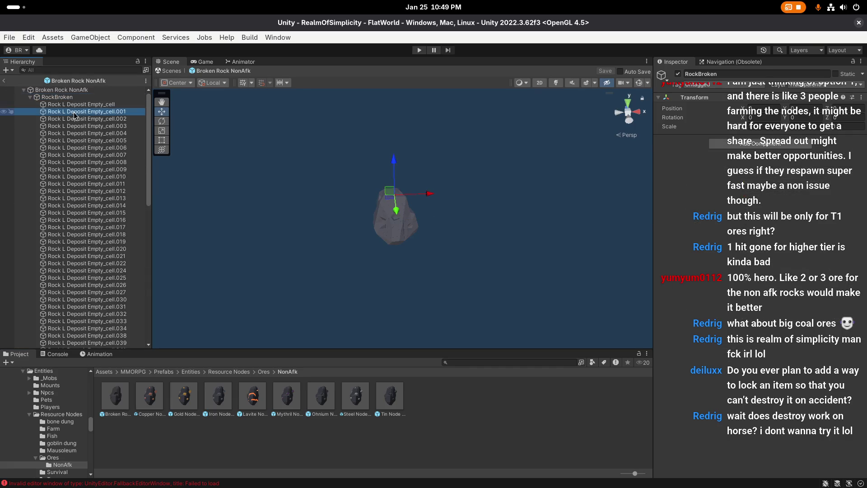
{"action": "left_click", "coordinate": [93, 162]}
{"action": "left_click", "coordinate": [59, 97]}
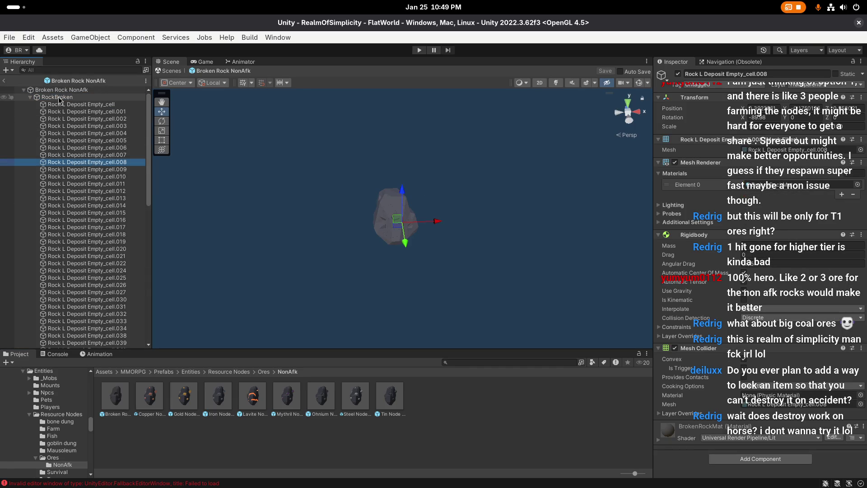
{"action": "left_click", "coordinate": [29, 98]}
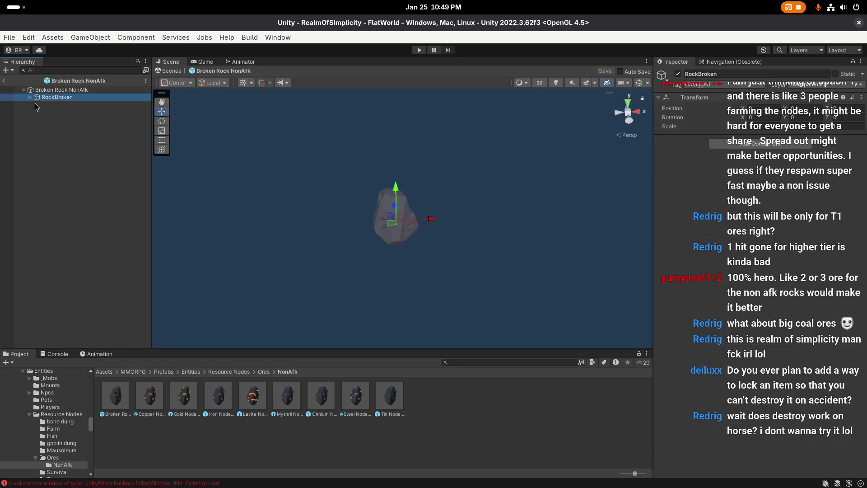
{"action": "left_click", "coordinate": [32, 97]}
{"action": "left_click", "coordinate": [75, 117]}
{"action": "key", "text": "Down"}
{"action": "key", "text": "Down"}
{"action": "key", "text": "Down"}
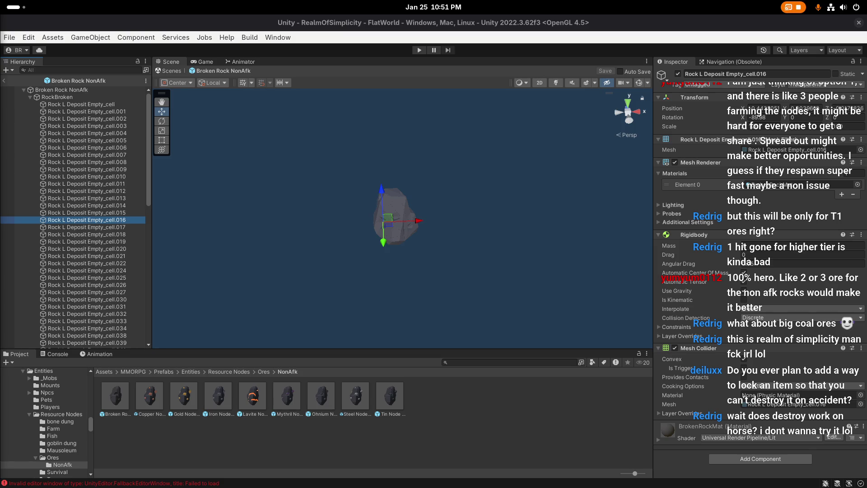
{"action": "left_click", "coordinate": [426, 248]}
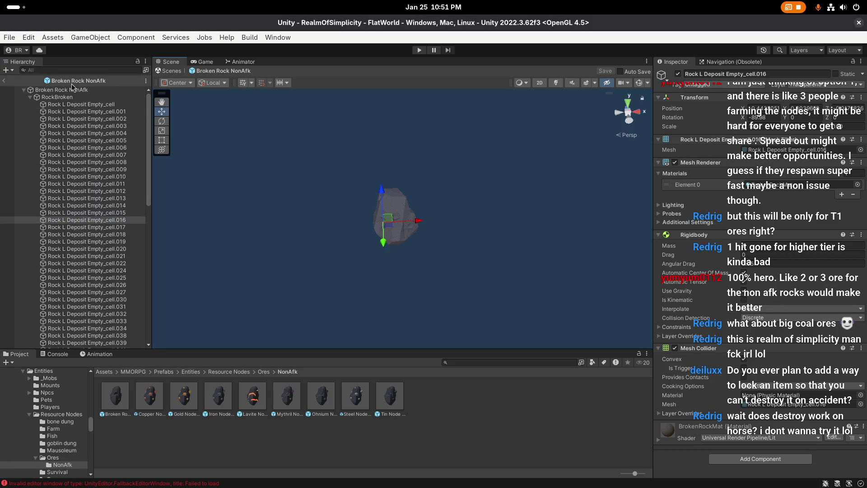
{"action": "left_click", "coordinate": [67, 97]}
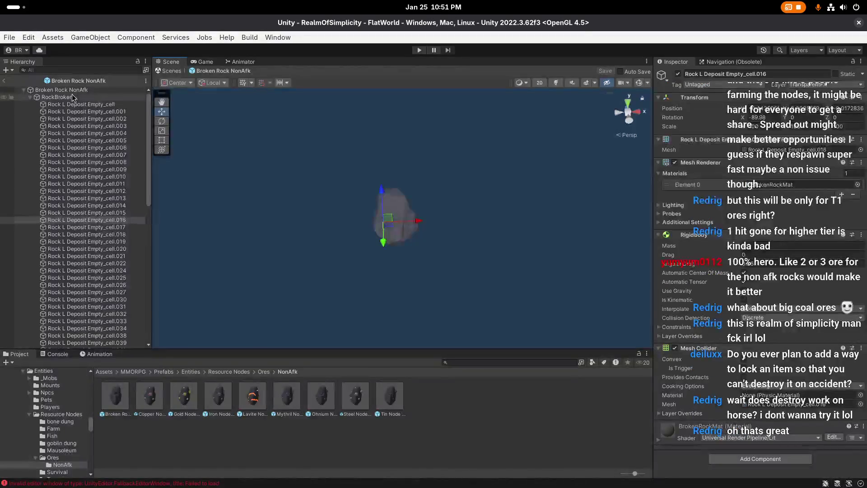
{"action": "left_click", "coordinate": [66, 105]}
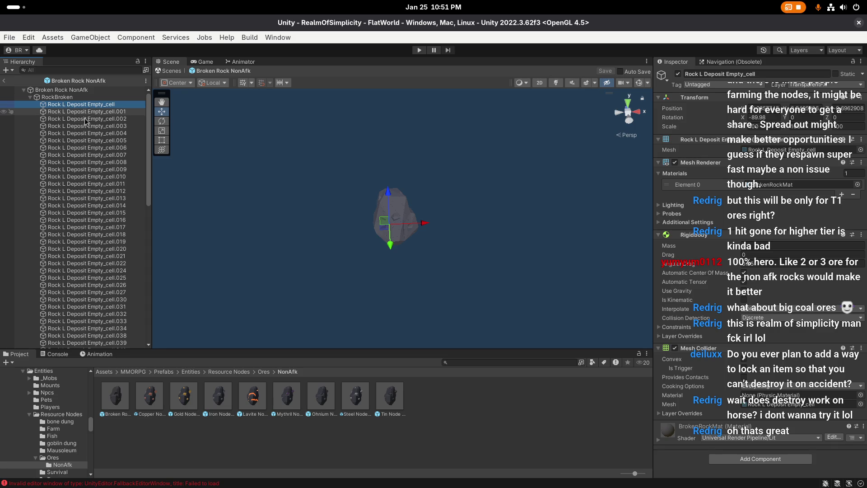
{"action": "left_click", "coordinate": [86, 112]}
{"action": "key", "text": "f"}
{"action": "mouse_move", "coordinate": [376, 216]}
{"action": "left_mouse_down"}
{"action": "mouse_move", "coordinate": [472, 210]}
{"action": "mouse_move", "coordinate": [278, 242]}
{"action": "mouse_move", "coordinate": [481, 230]}
{"action": "left_mouse_up"}
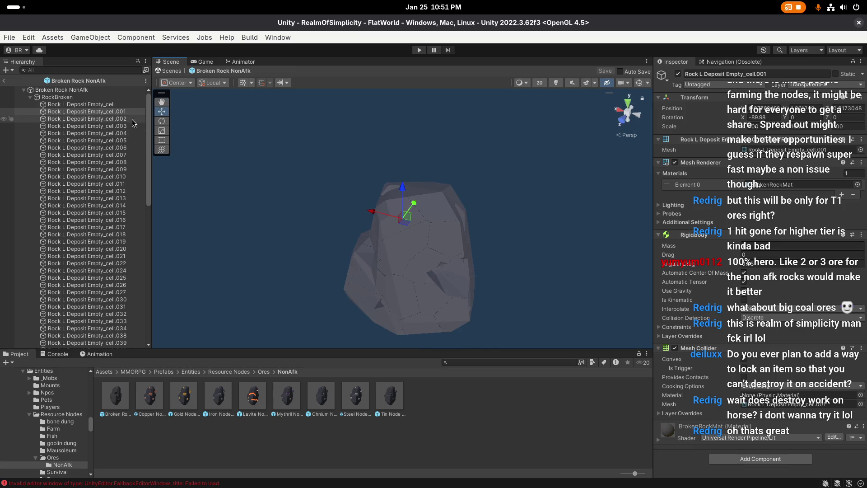
{"action": "left_click", "coordinate": [648, 83]}
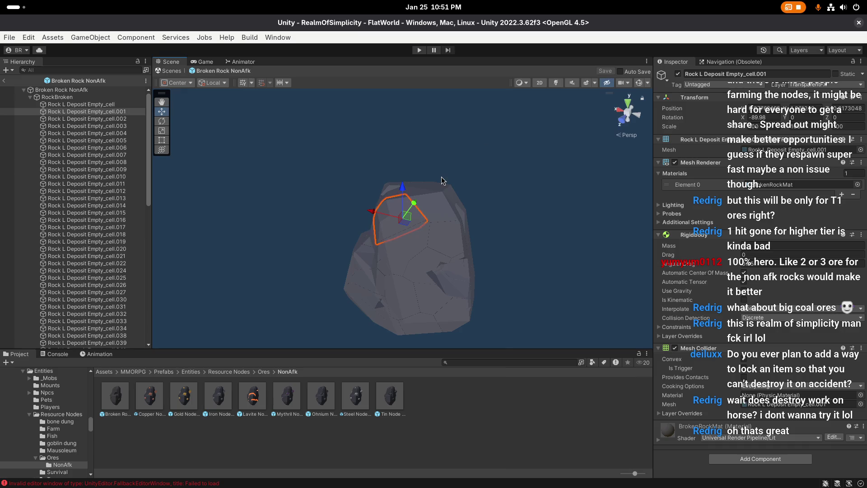
{"action": "left_click", "coordinate": [115, 104]}
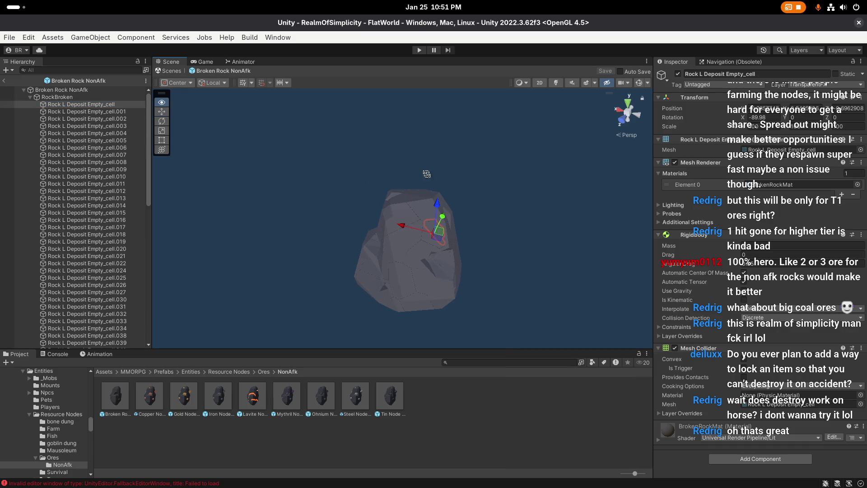
{"action": "left_click_drag", "start_coordinate": [262, 208], "coordinate": [285, 212]}
{"action": "left_click", "coordinate": [111, 113]}
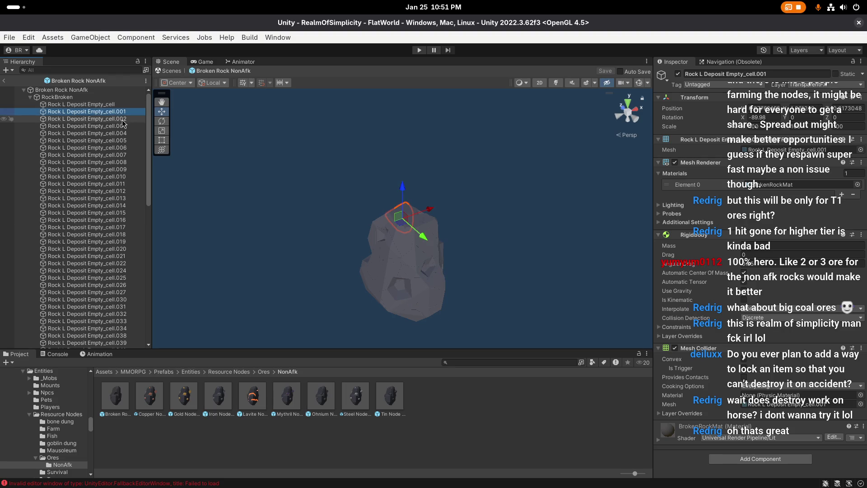
{"action": "left_click", "coordinate": [122, 126], "text": "ctrl"}
Multi-select alternate Empty_cell fragments from cell.005 through cell.039
{"action": "left_click", "coordinate": [125, 141], "text": "ctrl"}
{"action": "left_click", "coordinate": [126, 155], "text": "ctrl"}
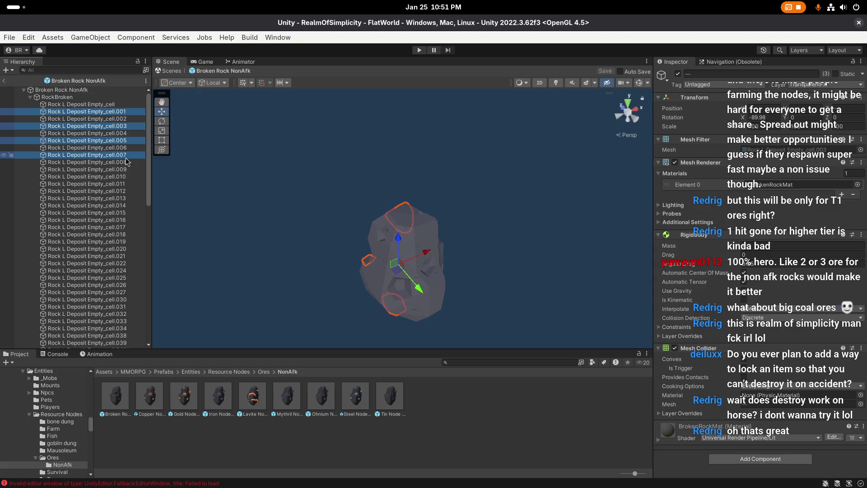
{"action": "left_click", "coordinate": [126, 169], "text": "ctrl"}
{"action": "left_click", "coordinate": [127, 184], "text": "ctrl"}
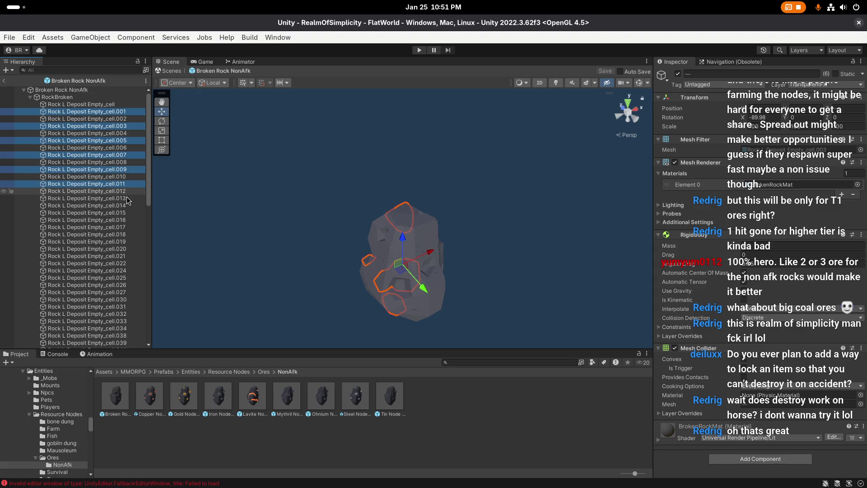
{"action": "left_click", "coordinate": [127, 199], "text": "ctrl"}
{"action": "left_click", "coordinate": [127, 213], "text": "ctrl"}
{"action": "left_click", "coordinate": [127, 227], "text": "ctrl"}
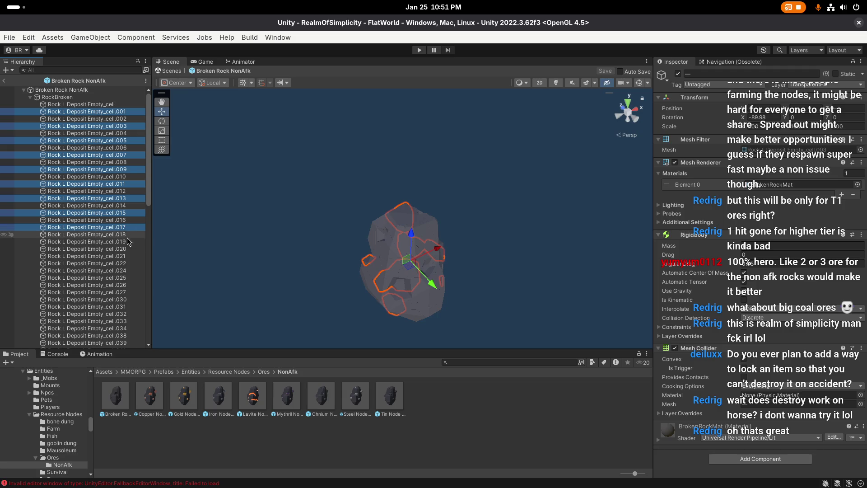
{"action": "left_click", "coordinate": [128, 242], "text": "ctrl"}
{"action": "left_click", "coordinate": [128, 256], "text": "ctrl"}
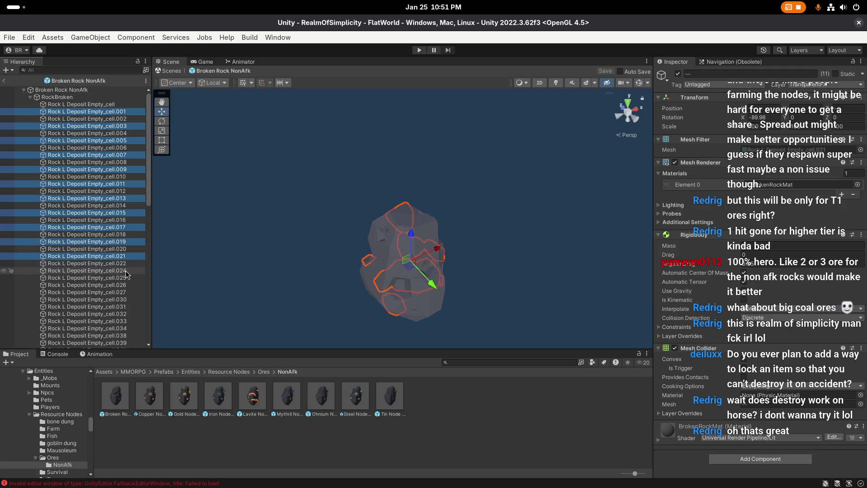
{"action": "left_click", "coordinate": [127, 271], "text": "ctrl"}
{"action": "left_click", "coordinate": [127, 285], "text": "ctrl"}
{"action": "left_click", "coordinate": [127, 300], "text": "ctrl"}
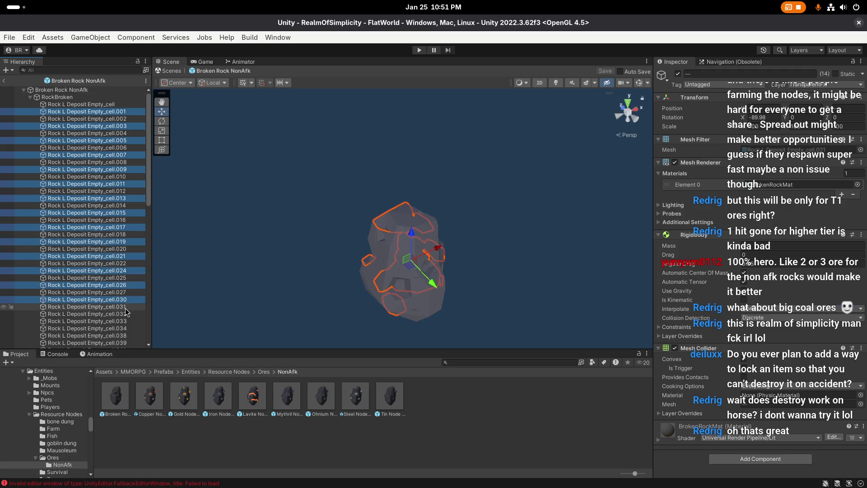
{"action": "left_click", "coordinate": [127, 314], "text": "ctrl"}
{"action": "left_click", "coordinate": [126, 329], "text": "ctrl"}
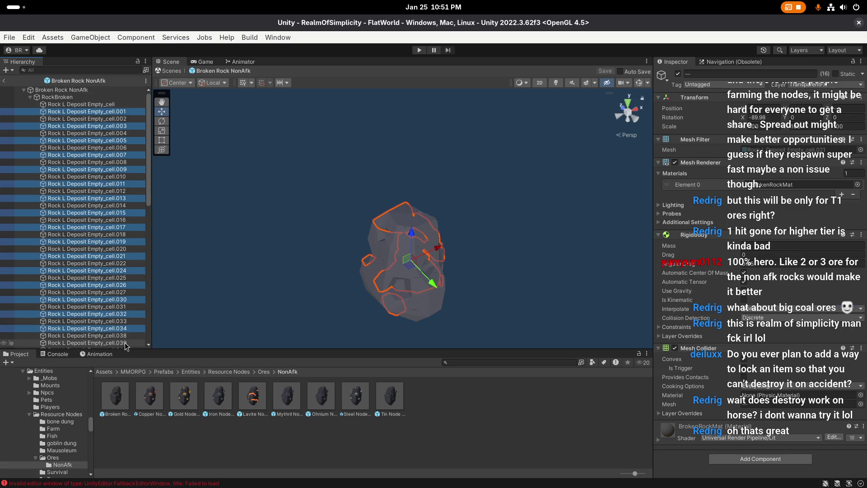
{"action": "left_click", "coordinate": [127, 343], "text": "ctrl"}
{"action": "scroll", "coordinate": [113, 271], "scroll_direction": "down", "scroll_amount": 7}
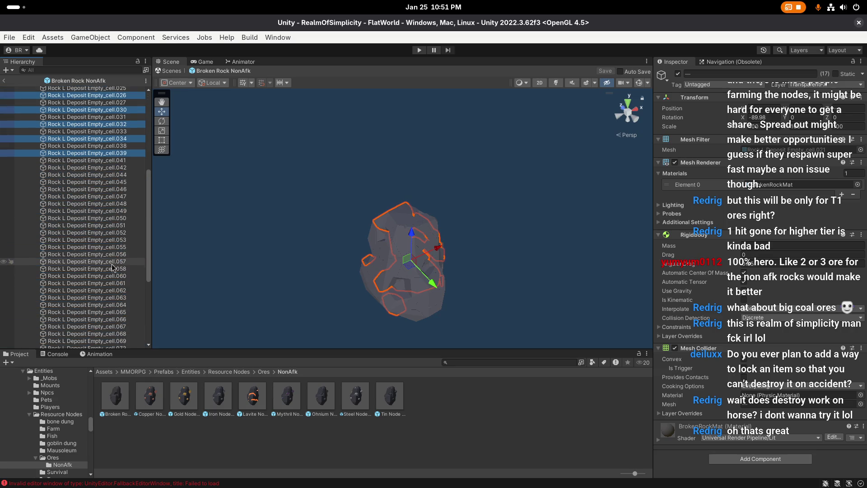
Add alternate fragments cell.042 through cell.067 to the selection, leaving cell.055 out
{"action": "left_click", "coordinate": [127, 168], "text": "ctrl"}
{"action": "left_click", "coordinate": [127, 182], "text": "ctrl"}
{"action": "left_click", "coordinate": [127, 197], "text": "ctrl"}
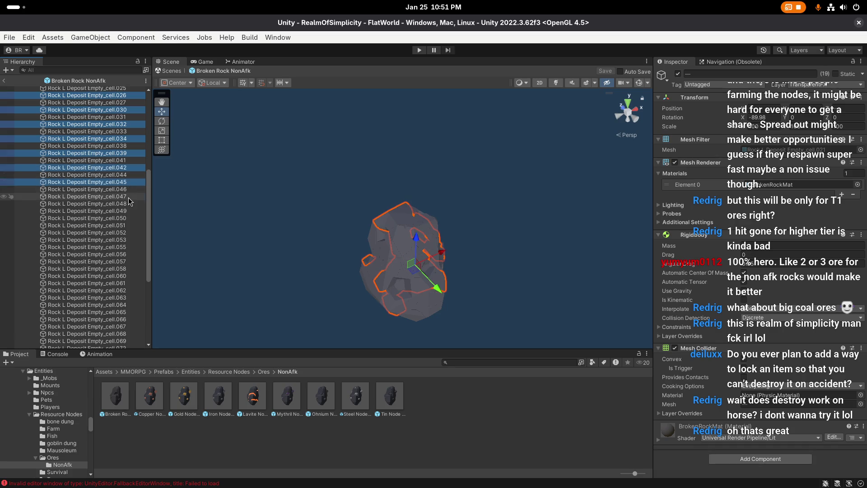
{"action": "left_click", "coordinate": [128, 211], "text": "ctrl"}
{"action": "left_click", "coordinate": [128, 225], "text": "ctrl"}
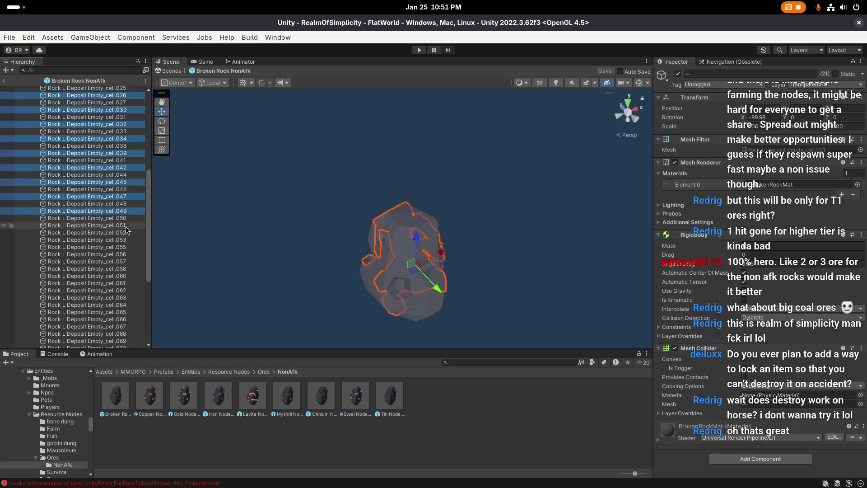
{"action": "left_click", "coordinate": [127, 247], "text": "ctrl"}
{"action": "left_click", "coordinate": [127, 240], "text": "ctrl"}
{"action": "left_click", "coordinate": [127, 248], "text": "ctrl"}
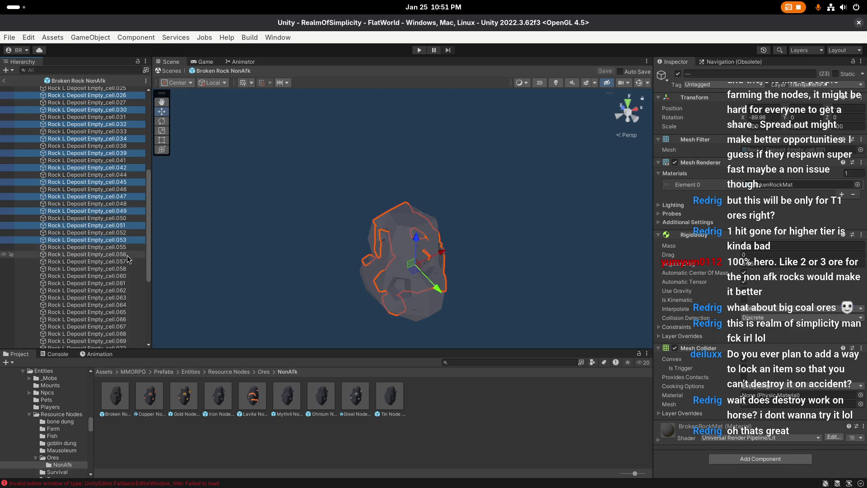
{"action": "left_click", "coordinate": [128, 254], "text": "ctrl"}
{"action": "left_click", "coordinate": [128, 269], "text": "ctrl"}
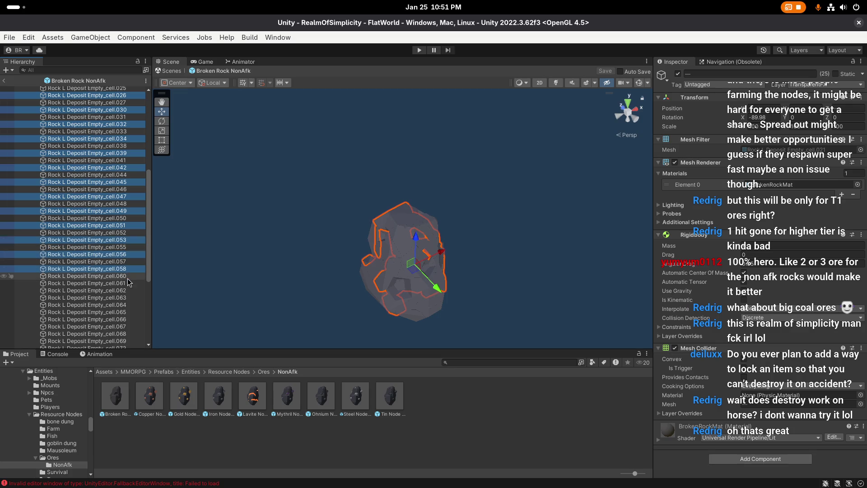
{"action": "left_click", "coordinate": [125, 283], "text": "ctrl"}
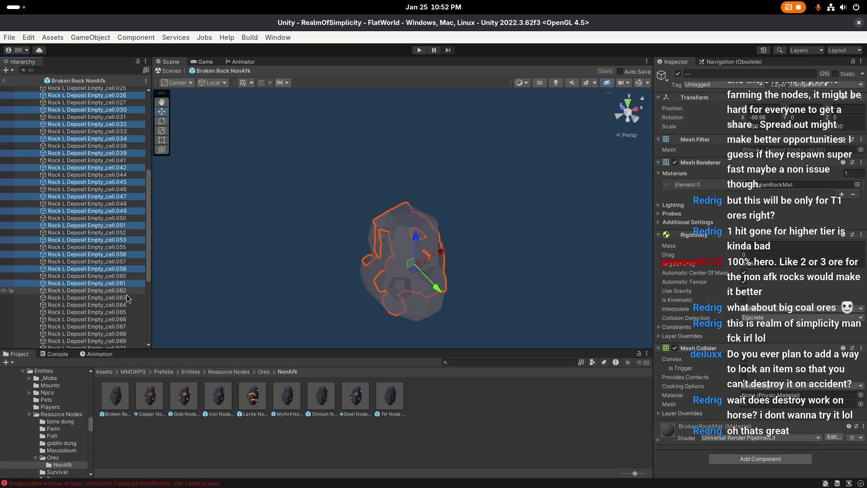
{"action": "left_click", "coordinate": [126, 297], "text": "ctrl"}
{"action": "left_click", "coordinate": [126, 312], "text": "ctrl"}
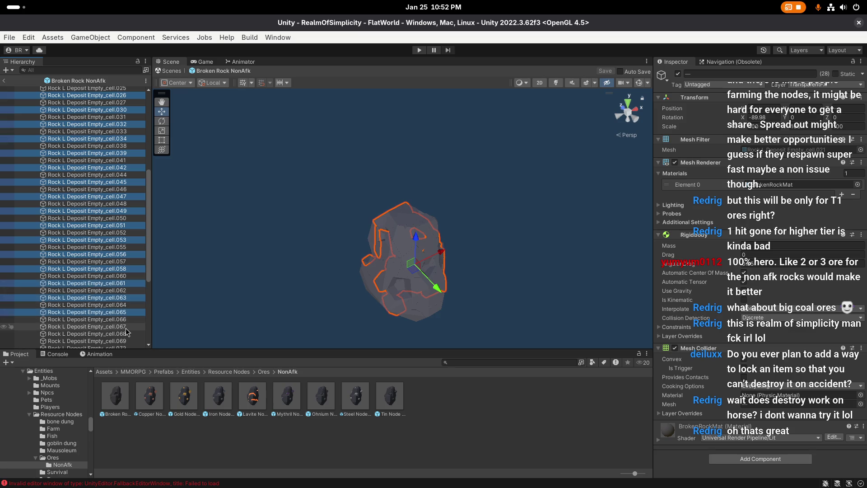
{"action": "left_click", "coordinate": [125, 327], "text": "ctrl"}
{"action": "scroll", "coordinate": [127, 327], "scroll_direction": "down", "scroll_amount": 5}
Add fragments cell.069 through cell.094 and delete all 39 selected fragments
{"action": "left_click", "coordinate": [125, 232], "text": "ctrl"}
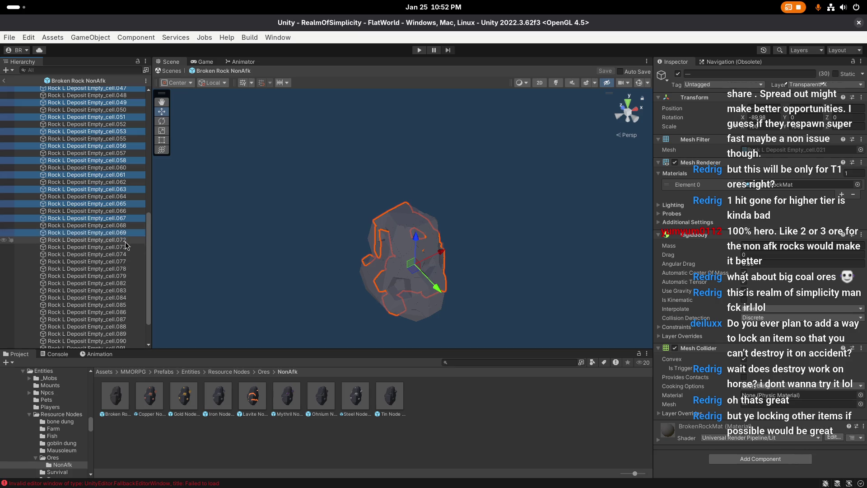
{"action": "left_click", "coordinate": [125, 247], "text": "ctrl"}
{"action": "left_click", "coordinate": [126, 261], "text": "ctrl"}
{"action": "left_click", "coordinate": [126, 276], "text": "ctrl"}
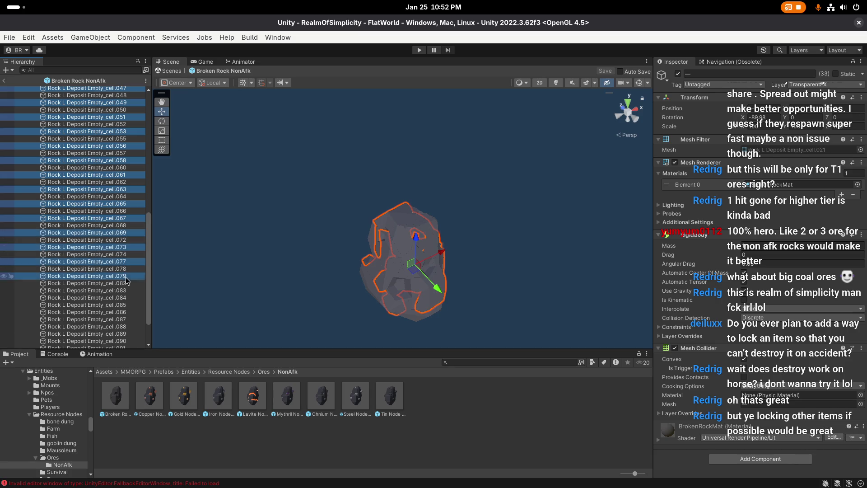
{"action": "left_click", "coordinate": [125, 290], "text": "ctrl"}
{"action": "left_click", "coordinate": [126, 305], "text": "ctrl"}
{"action": "scroll", "coordinate": [118, 253], "scroll_direction": "down", "scroll_amount": 2}
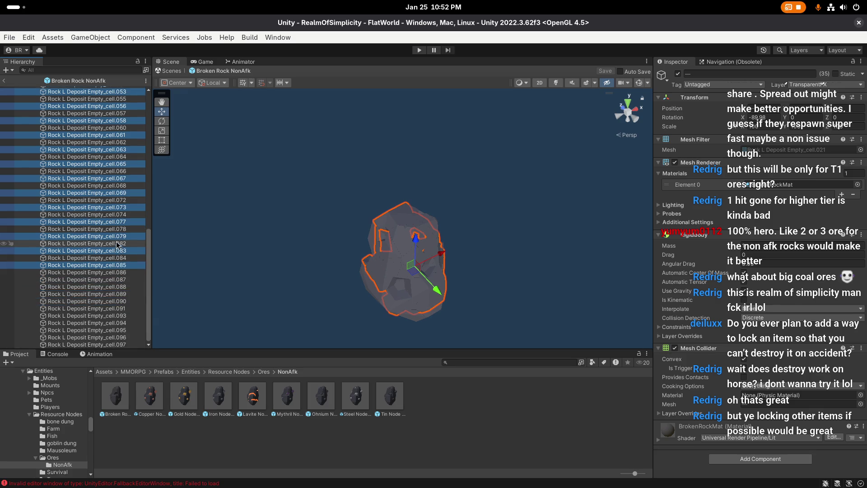
{"action": "left_click", "coordinate": [125, 280], "text": "ctrl"}
{"action": "left_click", "coordinate": [123, 294], "text": "ctrl"}
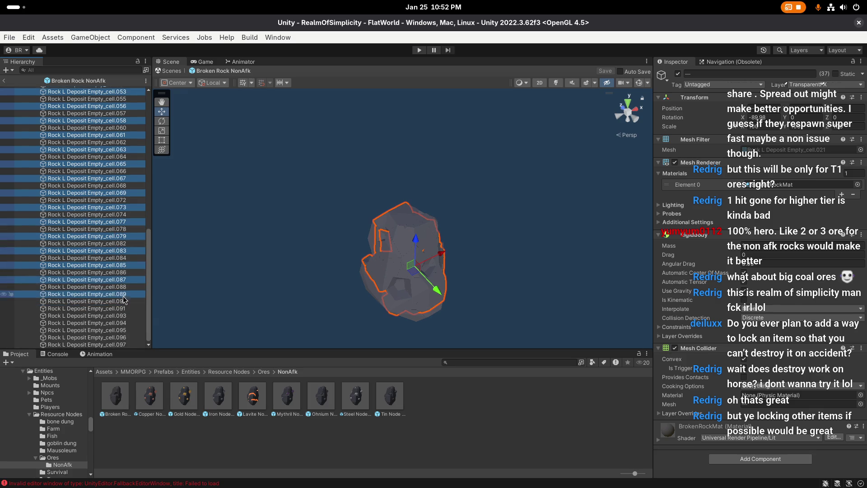
{"action": "left_click", "coordinate": [125, 308], "text": "ctrl"}
{"action": "left_click", "coordinate": [124, 323], "text": "ctrl"}
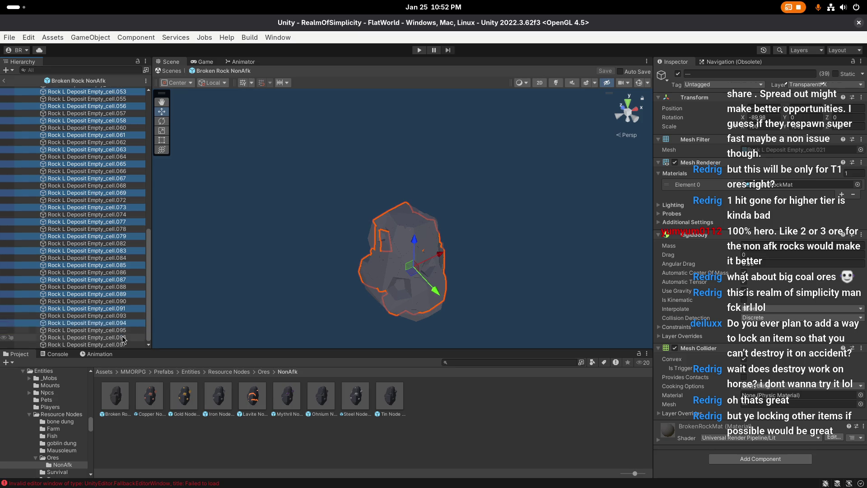
{"action": "left_click", "coordinate": [124, 338], "text": "ctrl"}
{"action": "key", "text": "Delete"}
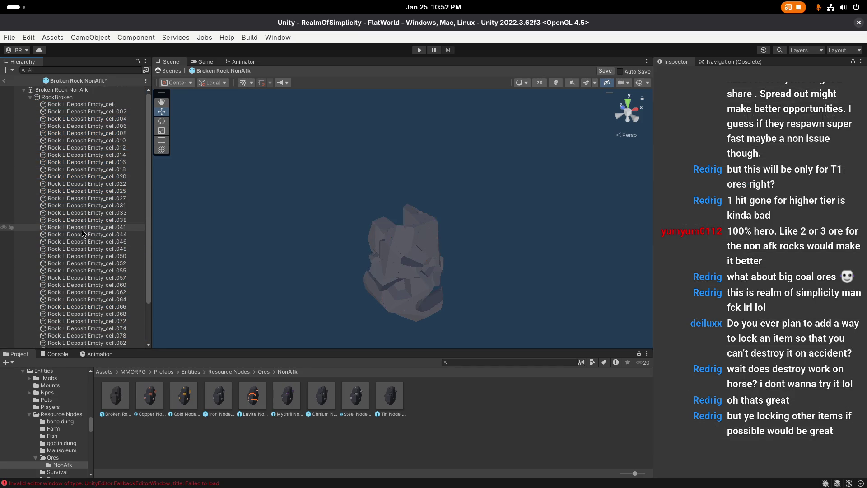
Inspect the thinned rock and delete fragments cell.008, cell.050 and cell.060
{"action": "left_click", "coordinate": [102, 105]}
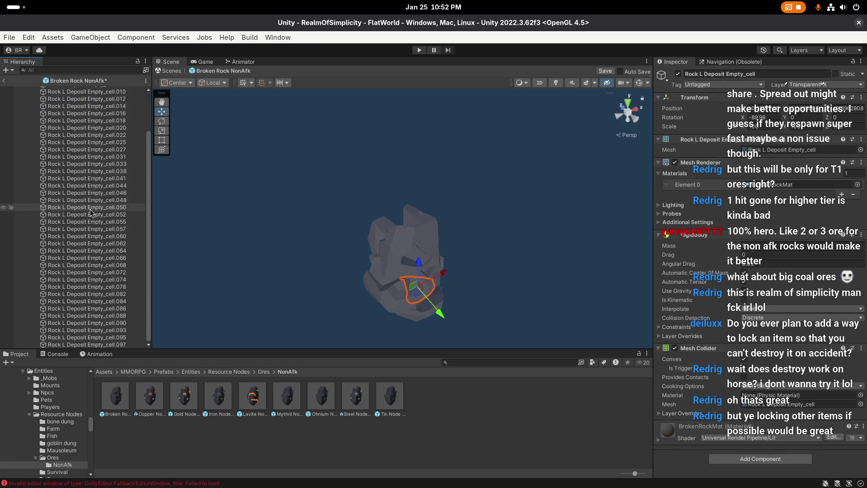
{"action": "left_click", "coordinate": [98, 163]}
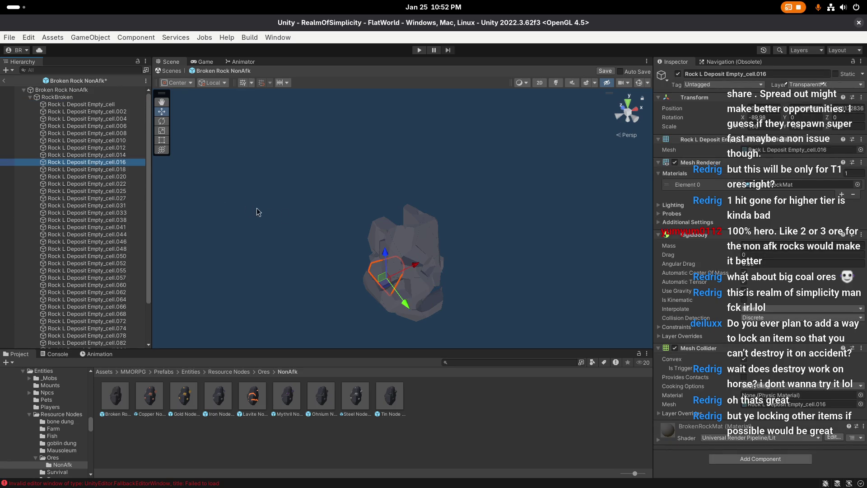
{"action": "left_click_drag", "start_coordinate": [318, 228], "coordinate": [538, 229]}
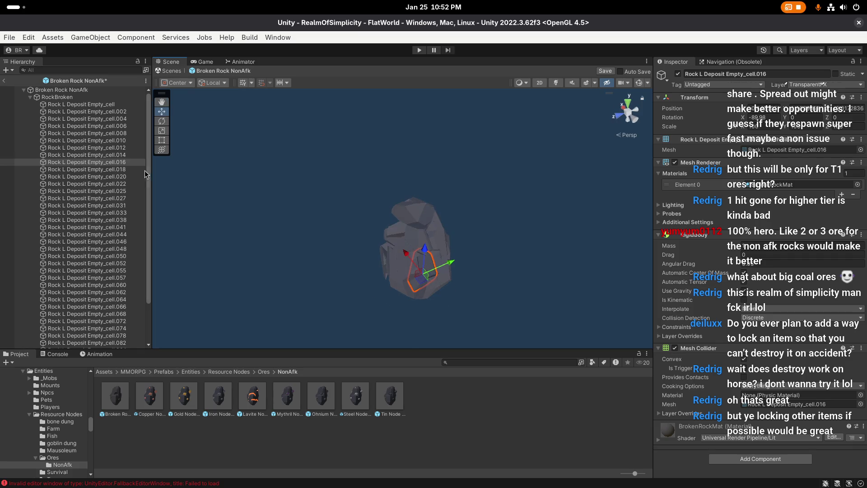
{"action": "left_click", "coordinate": [108, 134]}
{"action": "key", "text": "Delete"}
{"action": "key", "text": "Delete"}
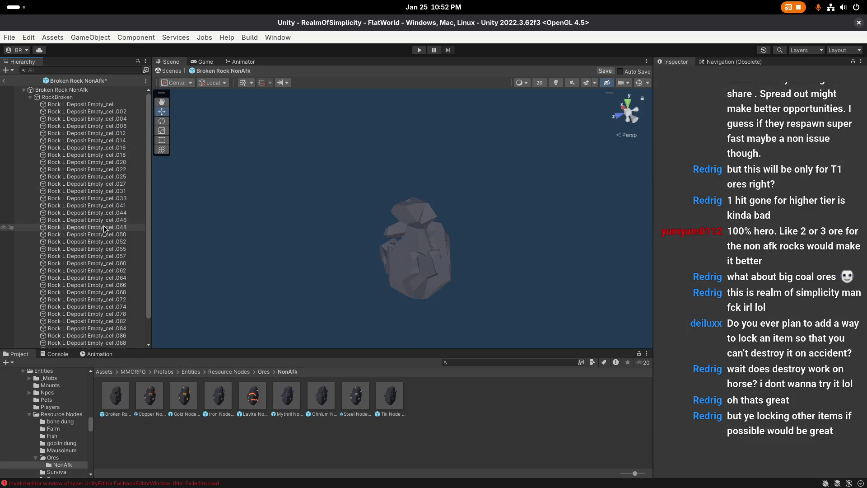
{"action": "left_click", "coordinate": [103, 227]}
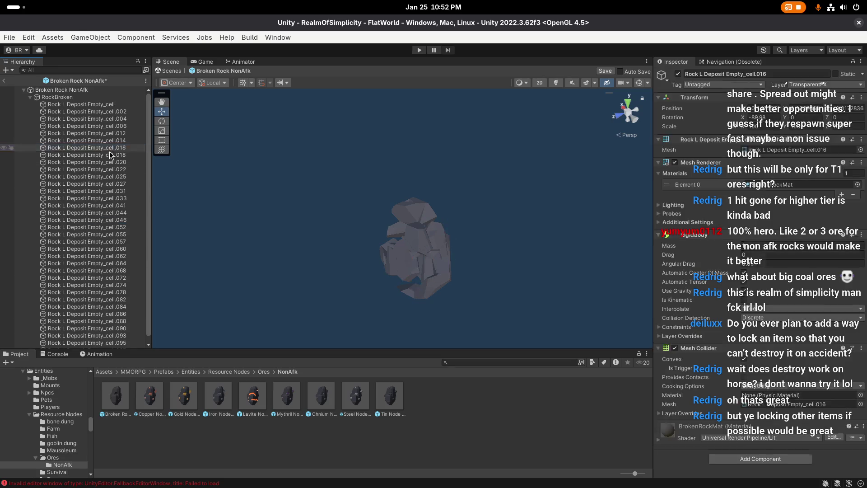
{"action": "key", "text": "Delete"}
{"action": "left_click", "coordinate": [106, 249]}
{"action": "key", "text": "Delete"}
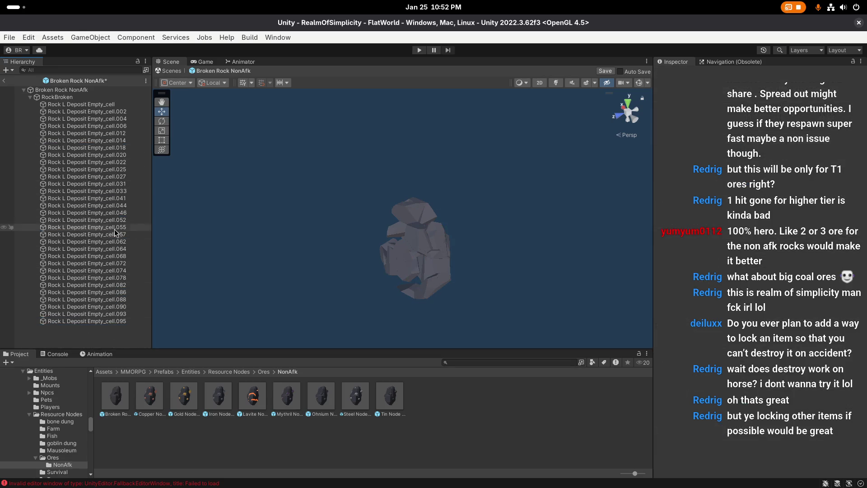
Delete six more rock fragments one by one from the list and the Scene view
{"action": "left_click", "coordinate": [109, 227]}
{"action": "key", "text": "Delete"}
{"action": "left_click", "coordinate": [108, 227]}
{"action": "key", "text": "Delete"}
{"action": "left_click", "coordinate": [109, 184]}
{"action": "key", "text": "Delete"}
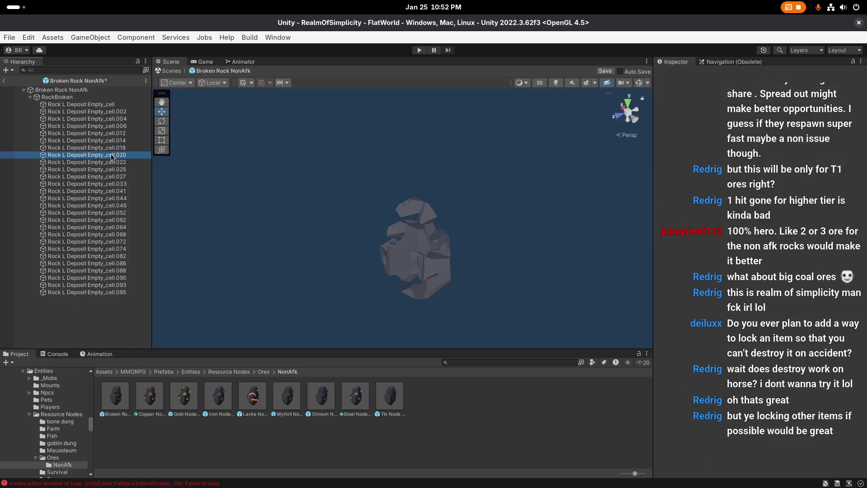
{"action": "left_click", "coordinate": [397, 271]}
{"action": "key", "text": "Delete"}
{"action": "left_click", "coordinate": [393, 280]}
{"action": "key", "text": "Delete"}
{"action": "left_click", "coordinate": [392, 286]}
{"action": "key", "text": "Delete"}
Frame fragment cell.004, then delete fragments cell.074 and cell.072 in the scene
{"action": "left_click", "coordinate": [391, 286]}
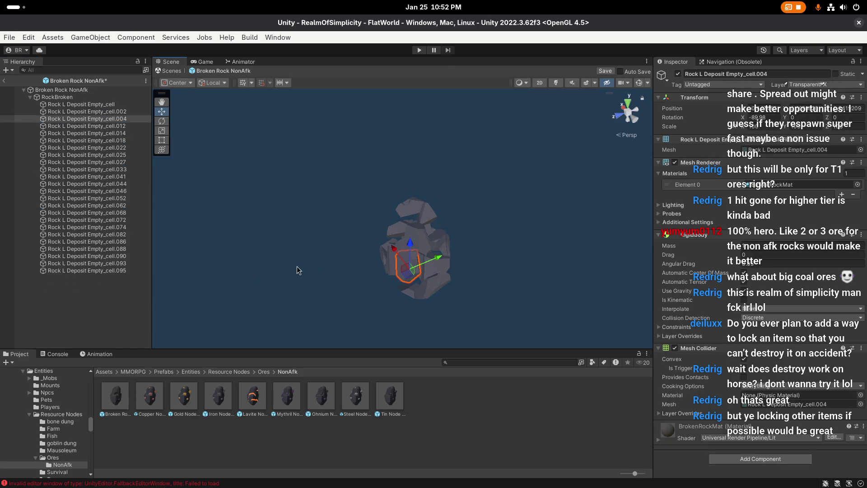
{"action": "key", "text": "f"}
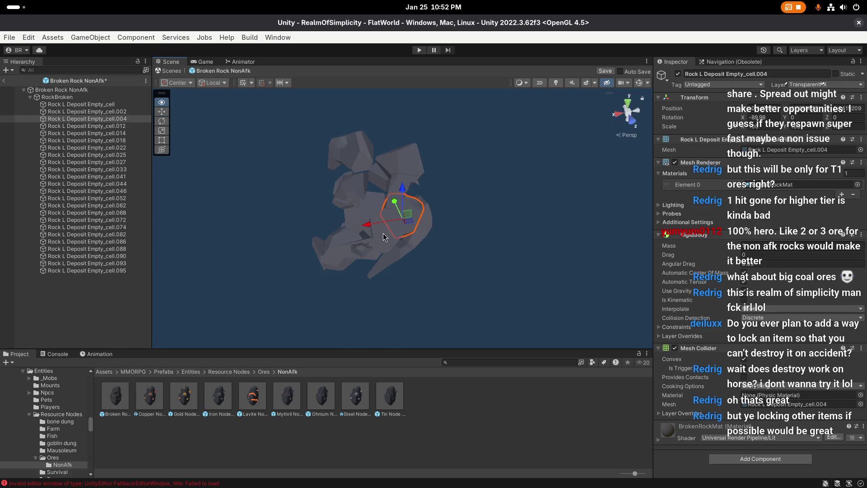
{"action": "left_click", "coordinate": [380, 237]}
{"action": "key", "text": "Delete"}
{"action": "left_click", "coordinate": [370, 218]}
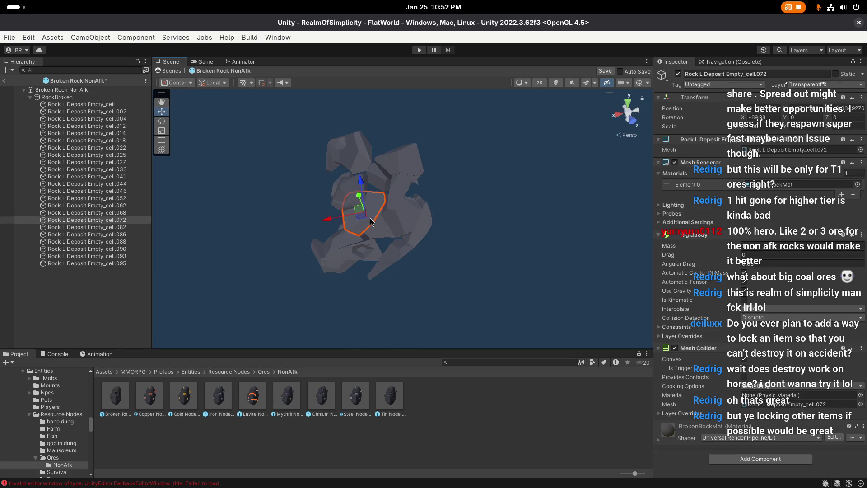
{"action": "key", "text": "Delete"}
Check the rock around cell.025, then save the Broken Rock NonAfk prefab
{"action": "mouse_move", "coordinate": [483, 254]}
{"action": "left_mouse_down"}
{"action": "mouse_move", "coordinate": [554, 184]}
{"action": "mouse_move", "coordinate": [326, 136]}
{"action": "mouse_move", "coordinate": [479, 264]}
{"action": "left_mouse_up"}
{"action": "left_click", "coordinate": [375, 298]}
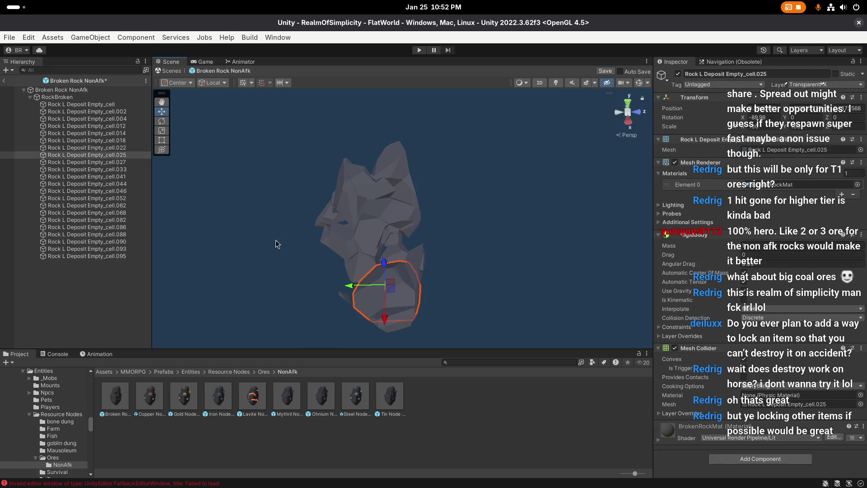
{"action": "mouse_move", "coordinate": [401, 182]}
{"action": "left_mouse_down"}
{"action": "mouse_move", "coordinate": [488, 186]}
{"action": "mouse_move", "coordinate": [506, 172]}
{"action": "left_mouse_up"}
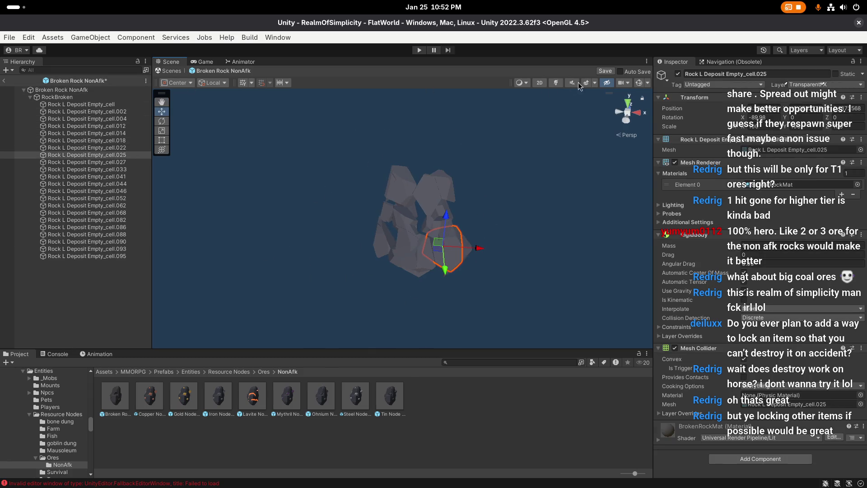
{"action": "left_click", "coordinate": [606, 74]}
{"action": "left_click", "coordinate": [54, 89]}
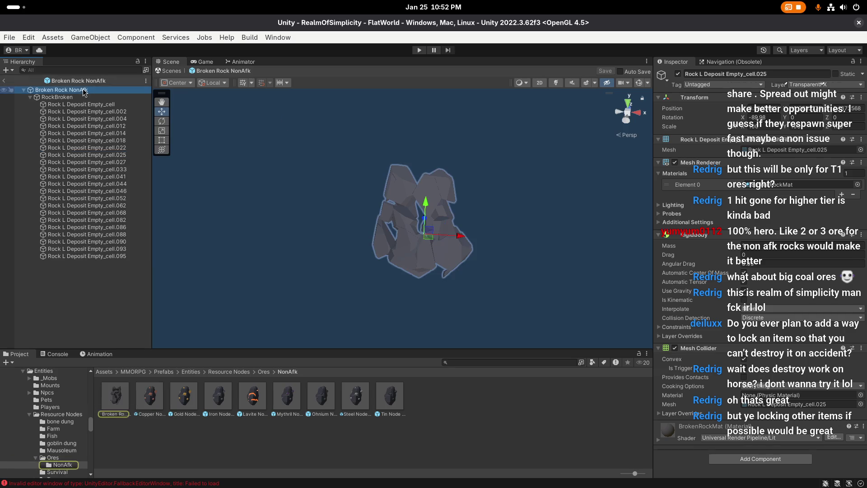
Leave prefab mode, place a trial Broken Rock NonAfk in the mine scene, then delete it
{"action": "left_click", "coordinate": [4, 81]}
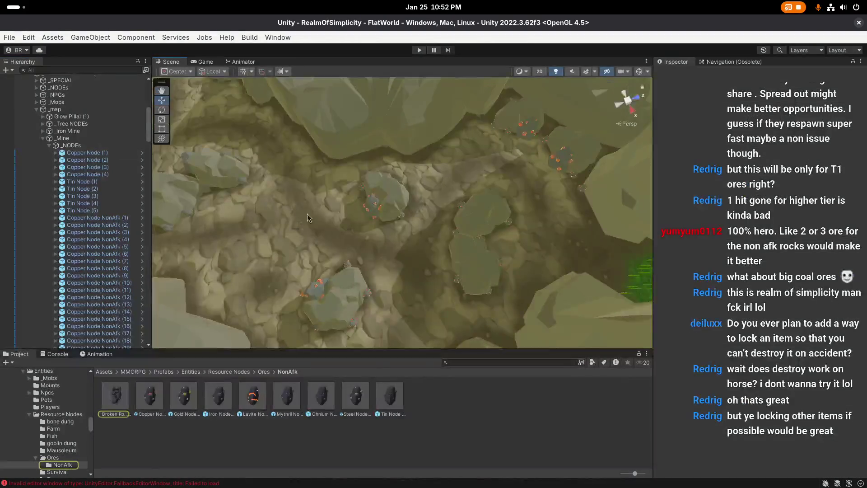
{"action": "mouse_move", "coordinate": [122, 405]}
{"action": "left_mouse_down"}
{"action": "mouse_move", "coordinate": [344, 265]}
{"action": "mouse_move", "coordinate": [389, 226]}
{"action": "mouse_move", "coordinate": [360, 195]}
{"action": "left_mouse_up"}
{"action": "key", "text": "f"}
{"action": "left_click_drag", "start_coordinate": [313, 164], "coordinate": [289, 181]}
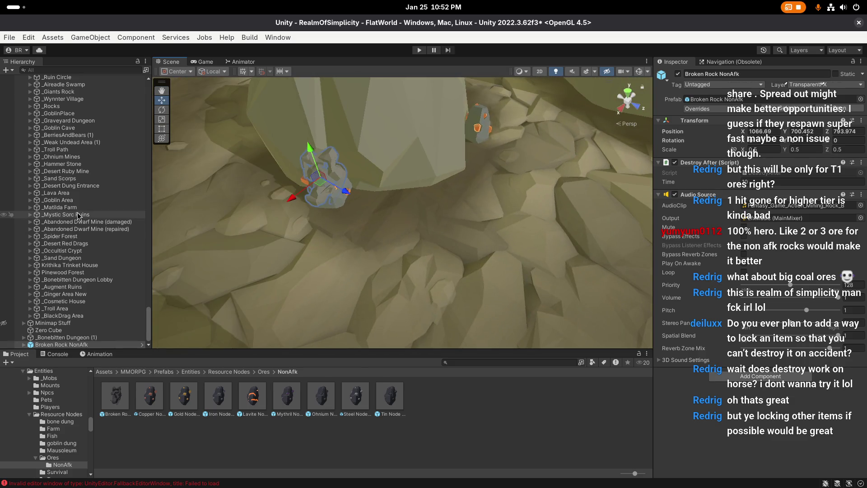
{"action": "left_click", "coordinate": [45, 344]}
{"action": "key", "text": "Delete"}
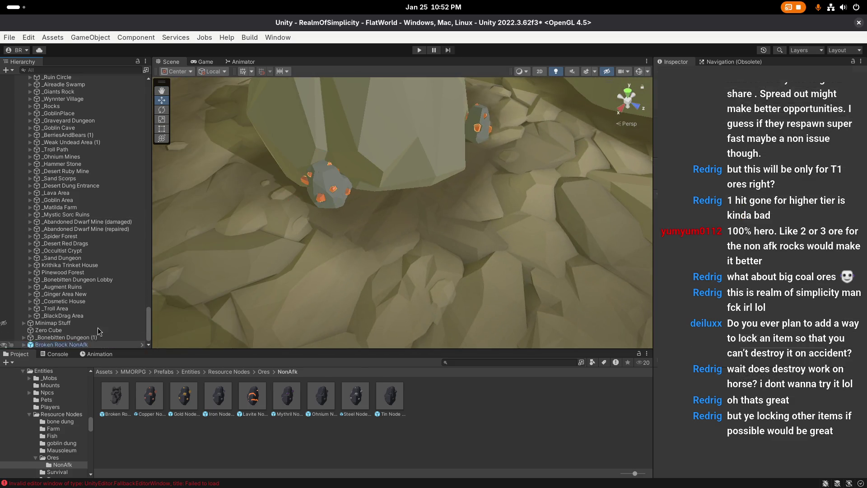
Reopen Broken Rock NonAfk to check RockBroken, then select Broken Rock in the Ores folder
{"action": "left_click", "coordinate": [150, 396]}
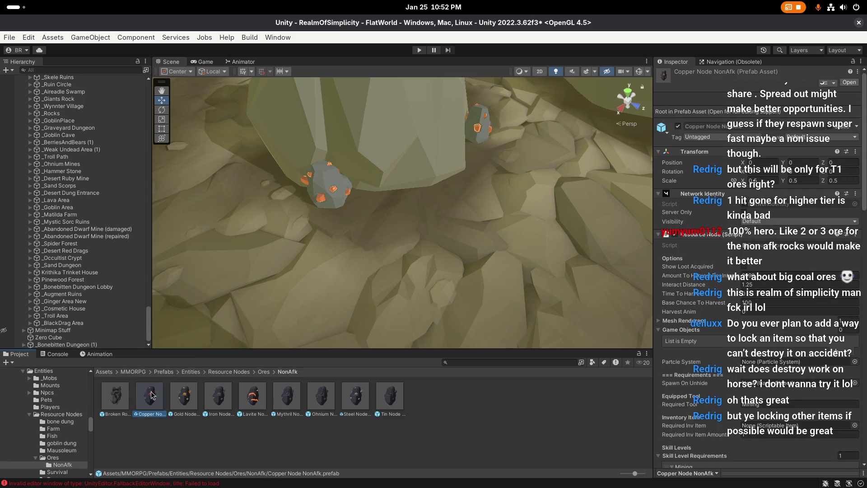
{"action": "left_click", "coordinate": [263, 371]}
{"action": "left_click", "coordinate": [151, 398]}
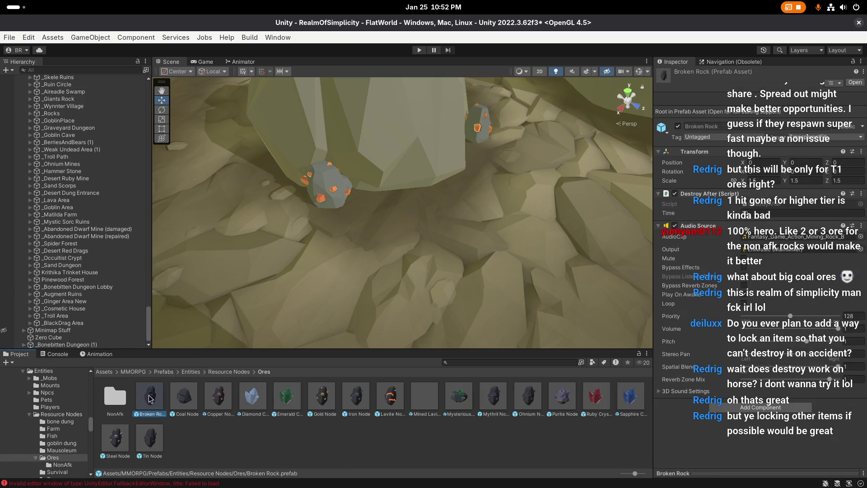
{"action": "double_click", "coordinate": [115, 396]}
{"action": "double_click", "coordinate": [116, 395]}
{"action": "left_click", "coordinate": [95, 98]}
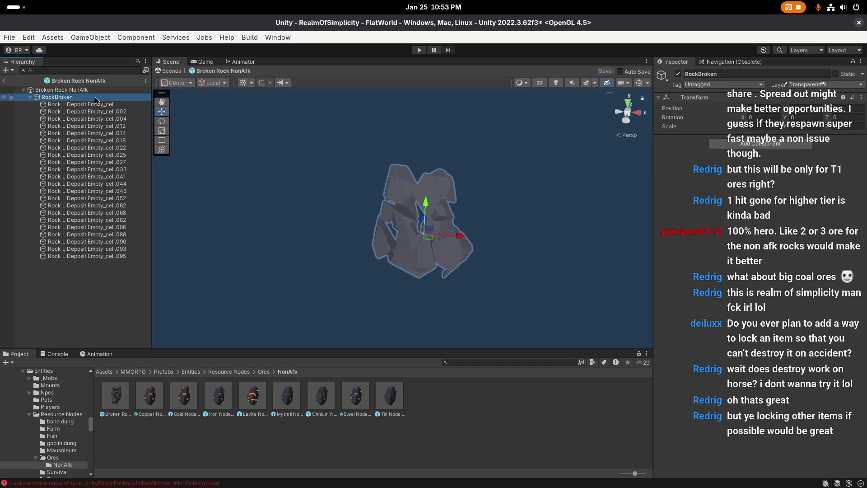
{"action": "left_click", "coordinate": [647, 83]}
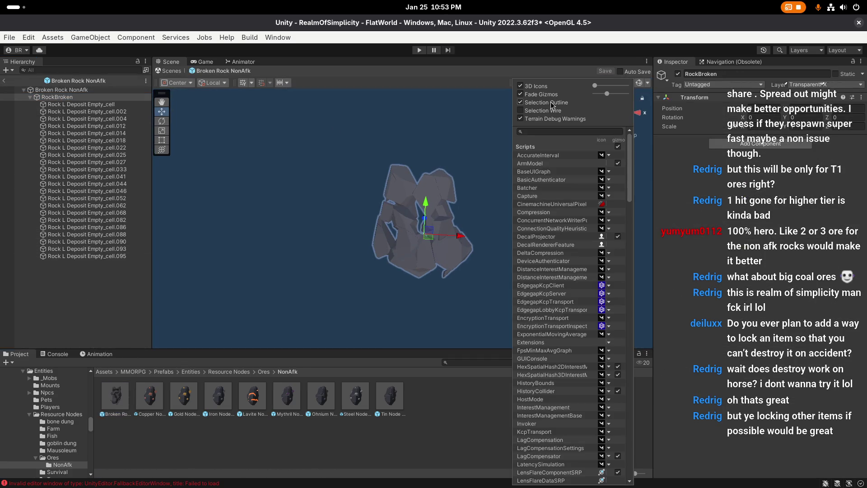
{"action": "left_click", "coordinate": [3, 80]}
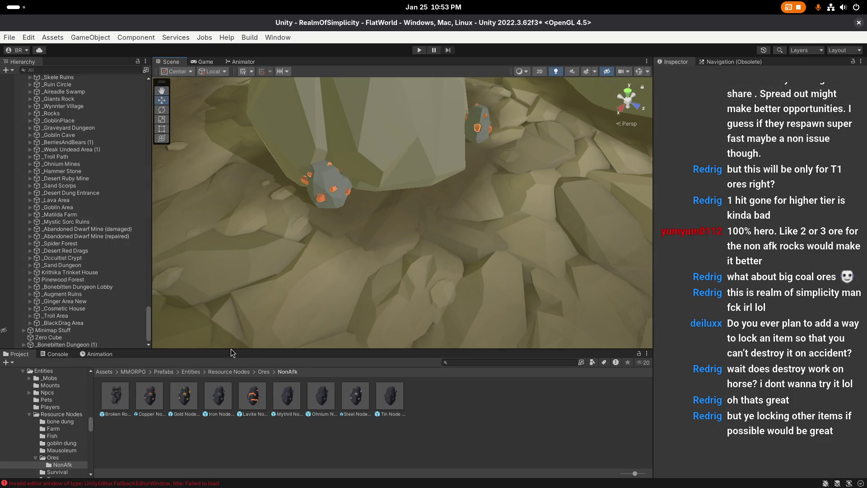
{"action": "left_click", "coordinate": [264, 371]}
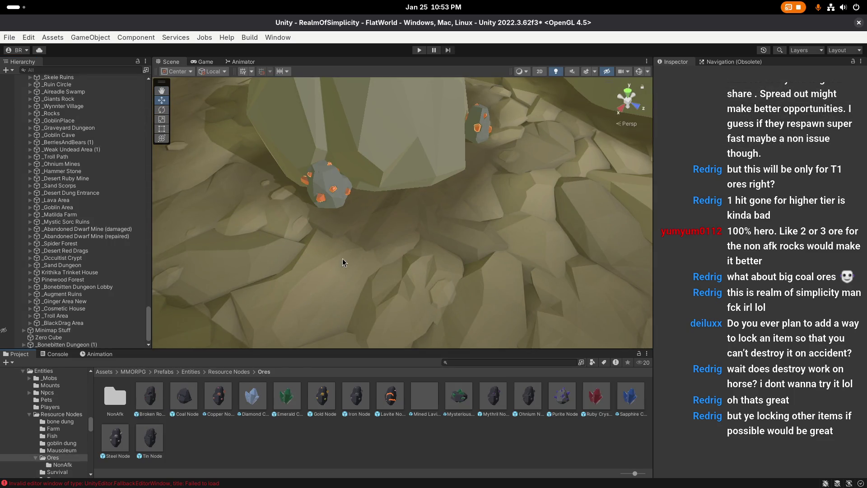
{"action": "left_click", "coordinate": [149, 396]}
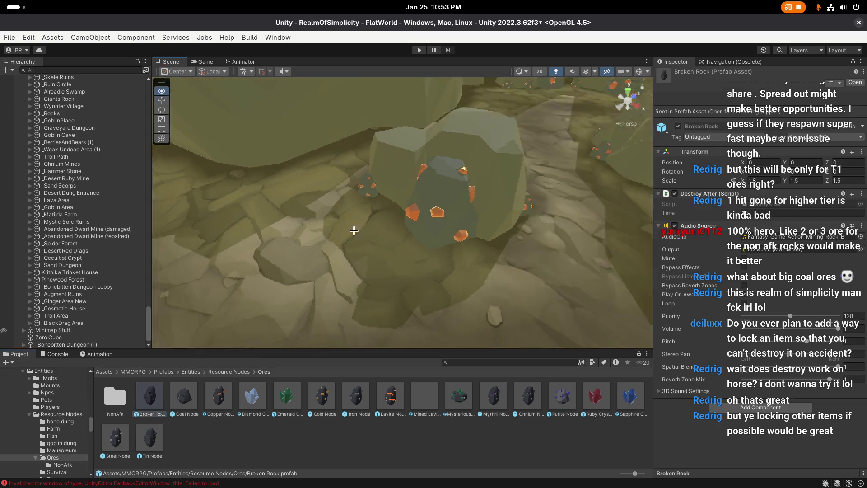
Place a Broken Rock beside the ore rock, replay its poof particles, then delete it
{"action": "mouse_move", "coordinate": [354, 231]}
{"action": "left_mouse_down"}
{"action": "mouse_move", "coordinate": [407, 248]}
{"action": "mouse_move", "coordinate": [425, 244]}
{"action": "left_mouse_up"}
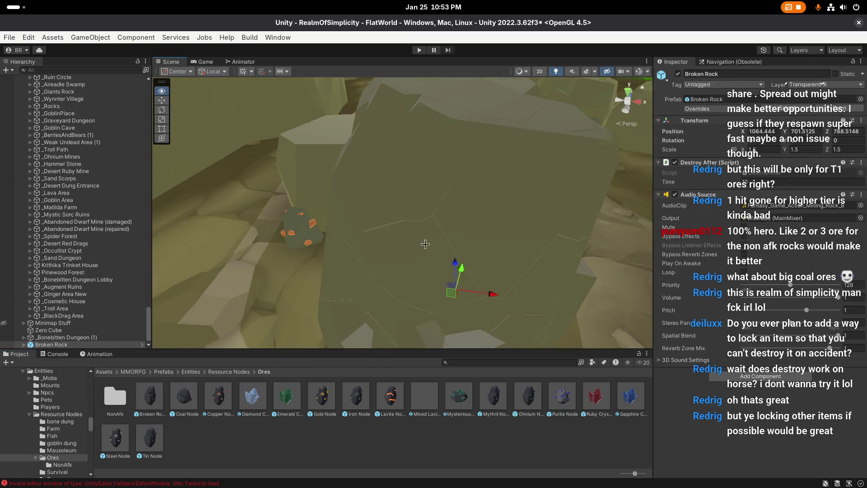
{"action": "scroll", "coordinate": [425, 244], "scroll_direction": "down", "scroll_amount": 5}
{"action": "left_click_drag", "start_coordinate": [451, 184], "coordinate": [507, 188]}
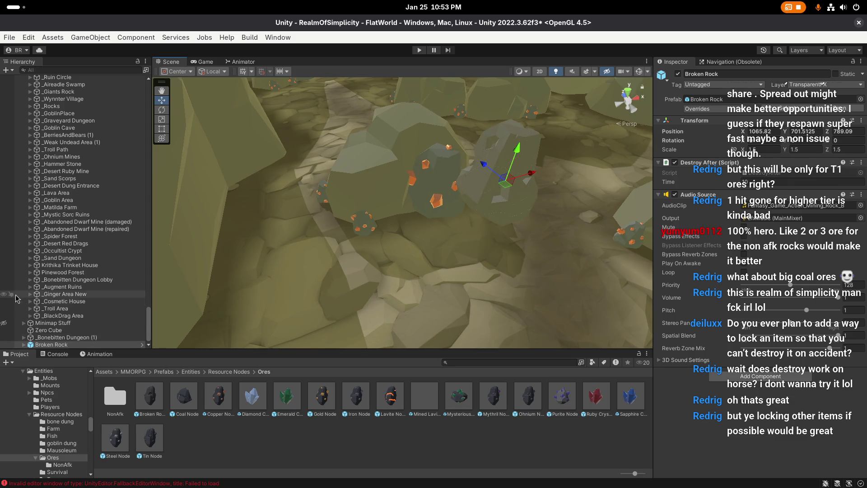
{"action": "left_click", "coordinate": [23, 344]}
{"action": "scroll", "coordinate": [46, 334], "scroll_direction": "down", "scroll_amount": 1}
{"action": "left_click", "coordinate": [47, 345]}
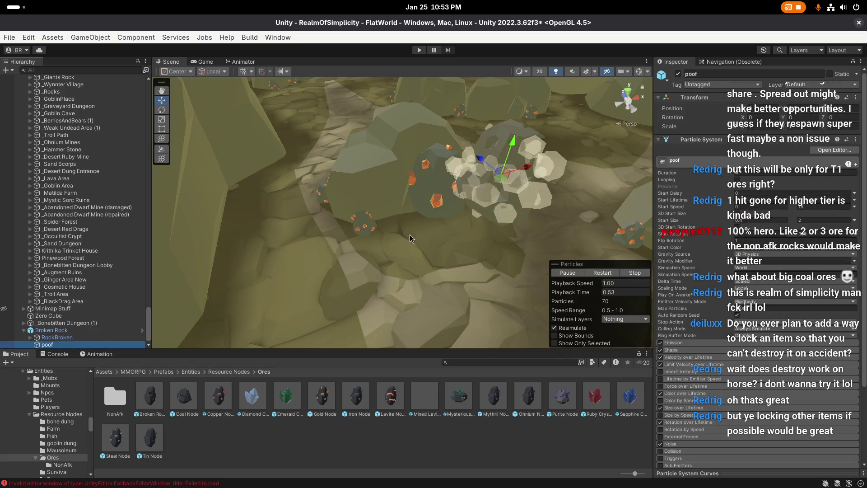
{"action": "left_click_drag", "start_coordinate": [409, 238], "coordinate": [600, 283]}
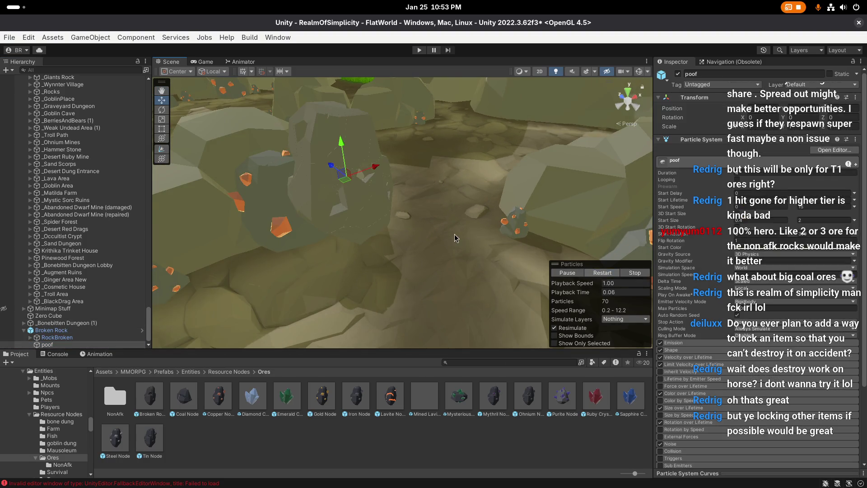
{"action": "left_click", "coordinate": [605, 276]}
{"action": "left_click", "coordinate": [117, 334]}
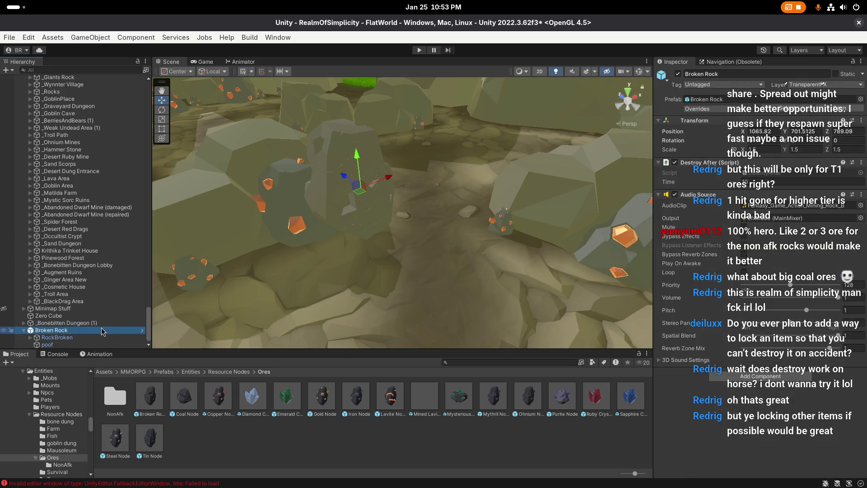
{"action": "key", "text": "Delete"}
{"action": "scroll", "coordinate": [407, 267], "scroll_direction": "up", "scroll_amount": 1}
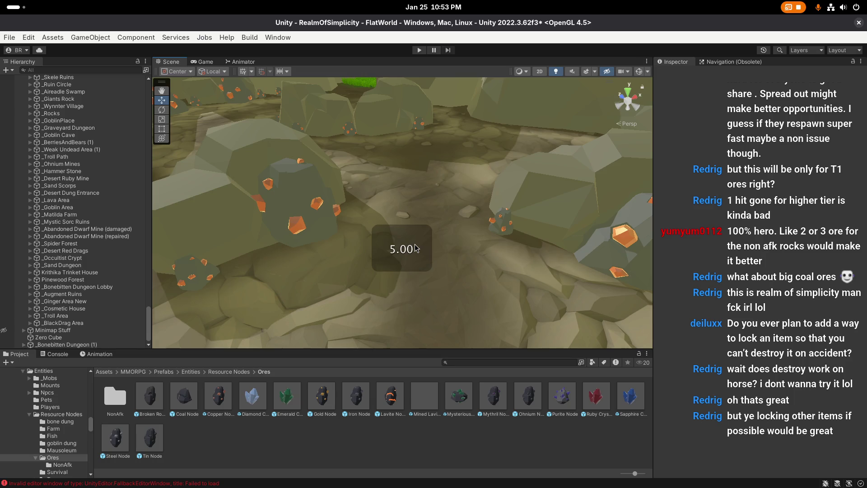
Save the mine scene and look over the ore rocks
{"action": "key", "text": "ctrl+s"}
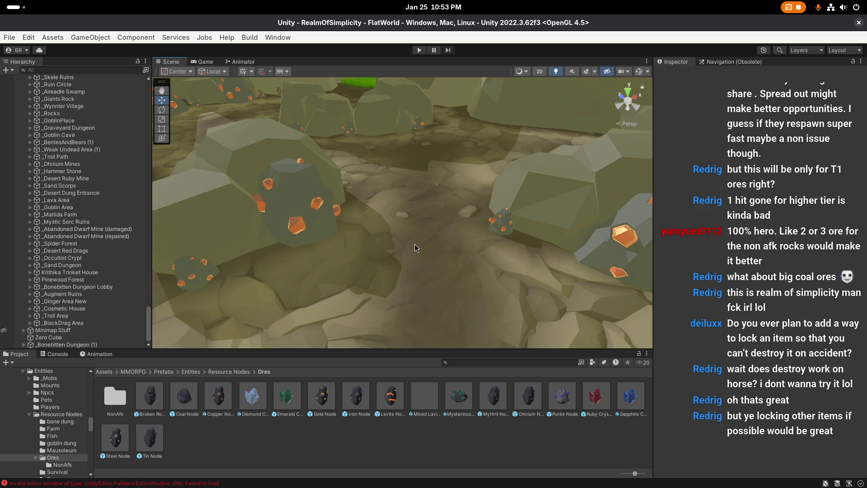
{"action": "scroll", "coordinate": [397, 242], "scroll_direction": "down", "scroll_amount": 3}
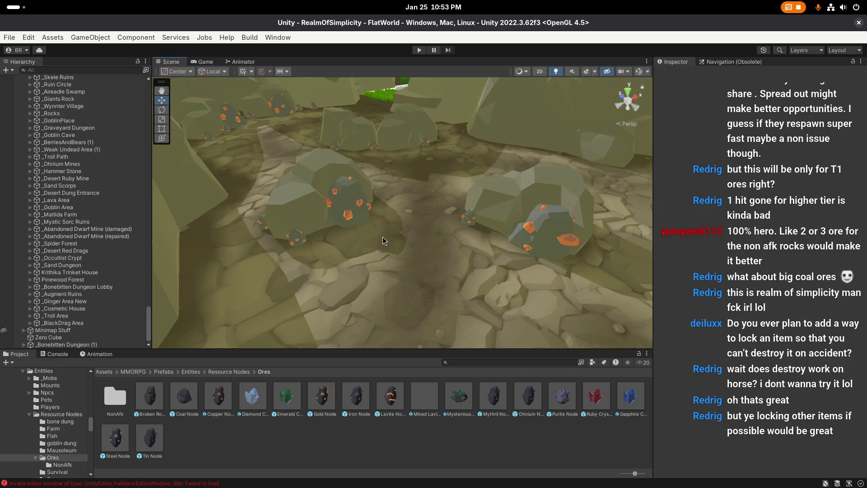
{"action": "scroll", "coordinate": [376, 206], "scroll_direction": "up", "scroll_amount": 3}
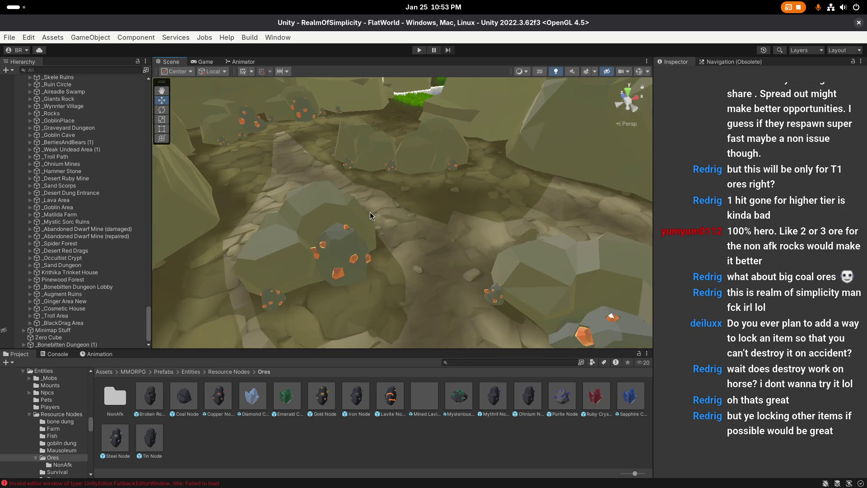
{"action": "left_click_drag", "start_coordinate": [363, 231], "coordinate": [357, 247]}
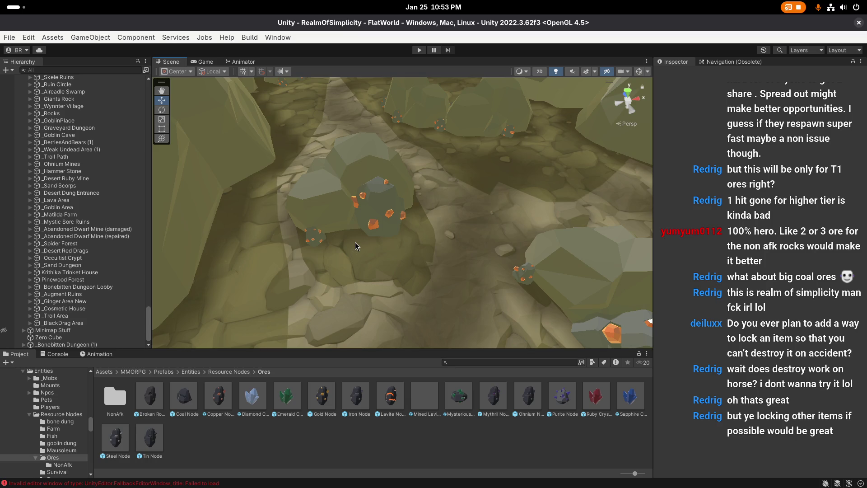
{"action": "scroll", "coordinate": [361, 248], "scroll_direction": "down", "scroll_amount": 1}
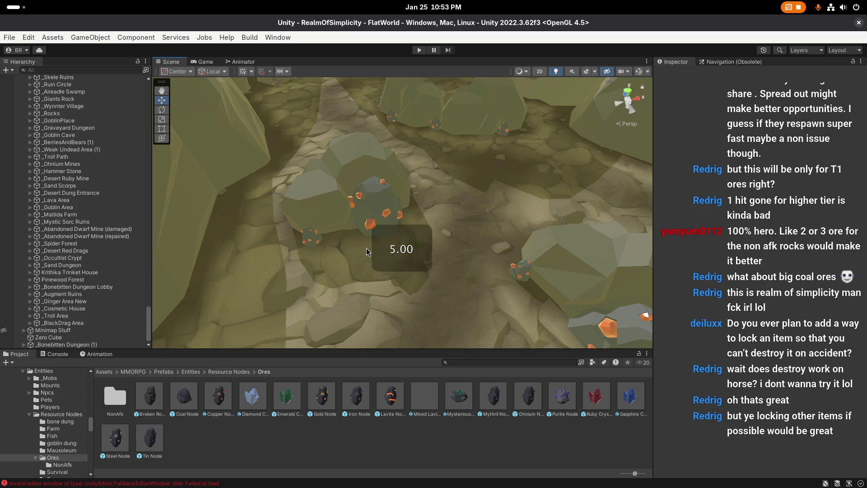
Clear the error messages from the Console and go back to the Ores prefab list
{"action": "left_click", "coordinate": [53, 354]}
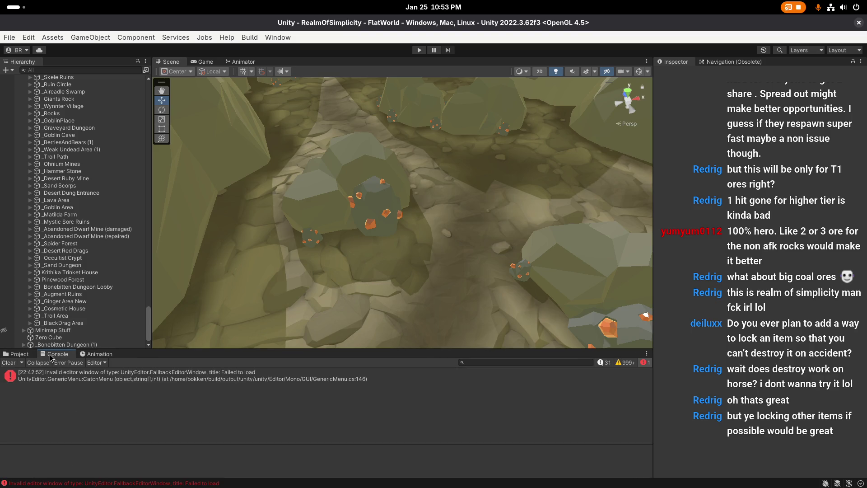
{"action": "left_click", "coordinate": [7, 363]}
{"action": "left_click", "coordinate": [17, 354]}
{"action": "scroll", "coordinate": [343, 294], "scroll_direction": "down", "scroll_amount": 1}
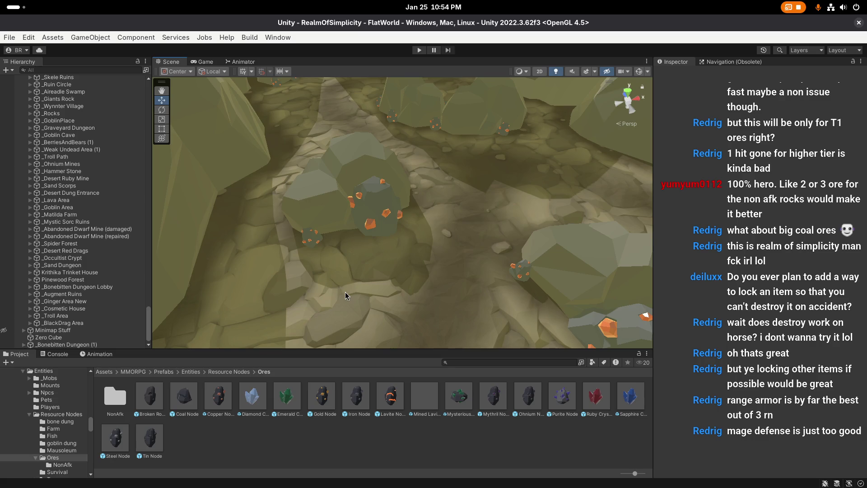
{"action": "right_click", "coordinate": [378, 290]}
{"action": "scroll", "coordinate": [378, 286], "scroll_direction": "up", "scroll_amount": 1}
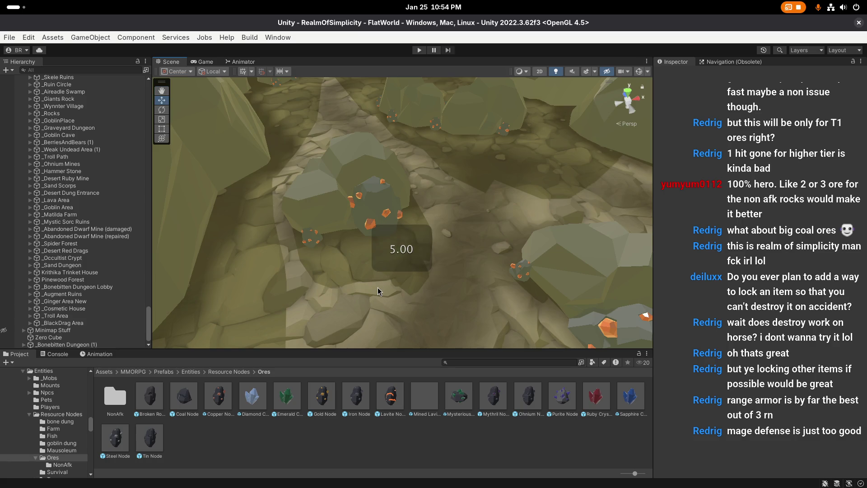
{"action": "right_click", "coordinate": [378, 291]}
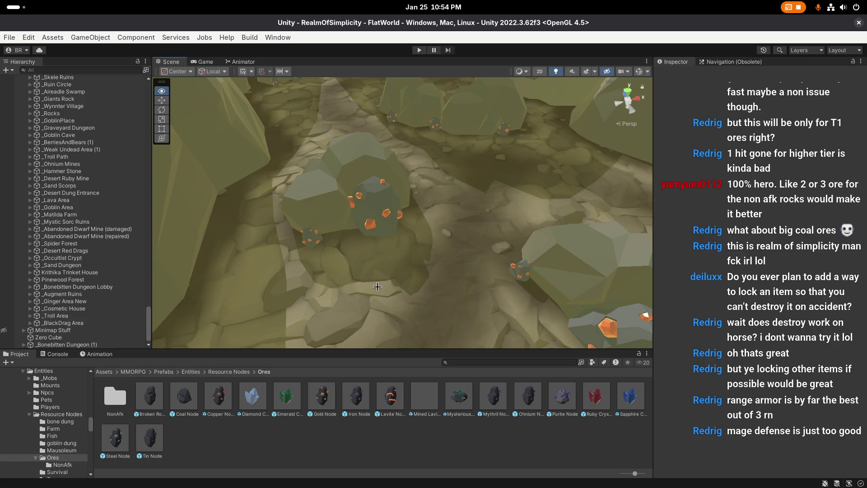
{"action": "scroll", "coordinate": [378, 287], "scroll_direction": "up", "scroll_amount": 1}
{"action": "right_click", "coordinate": [378, 290]}
{"action": "scroll", "coordinate": [378, 286], "scroll_direction": "up", "scroll_amount": 1}
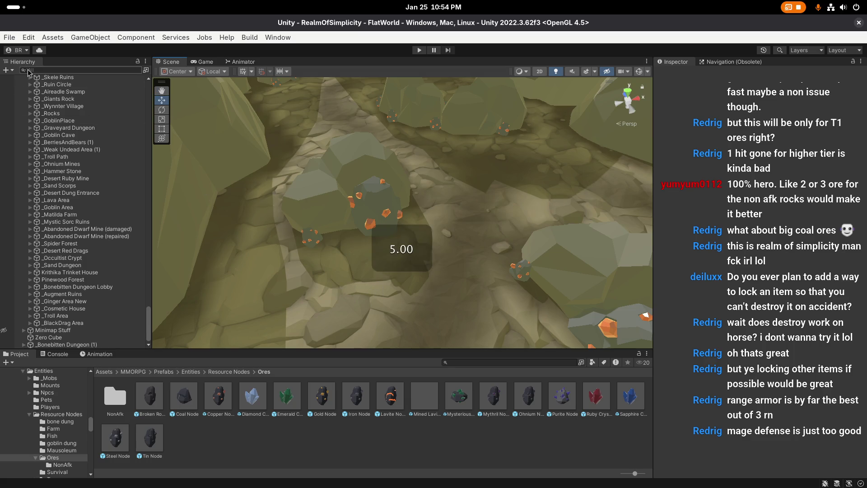
{"action": "left_click", "coordinate": [9, 37]}
{"action": "left_click", "coordinate": [38, 137]}
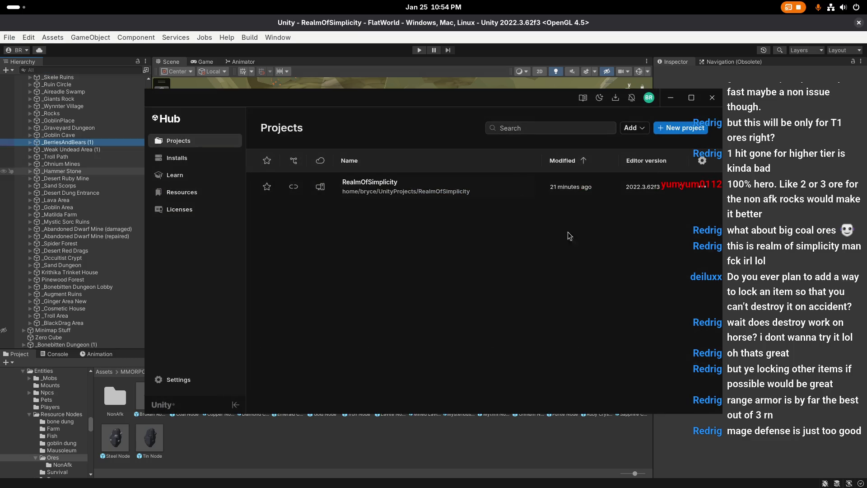
{"action": "left_click", "coordinate": [711, 98]}
{"action": "left_click", "coordinate": [346, 239]}
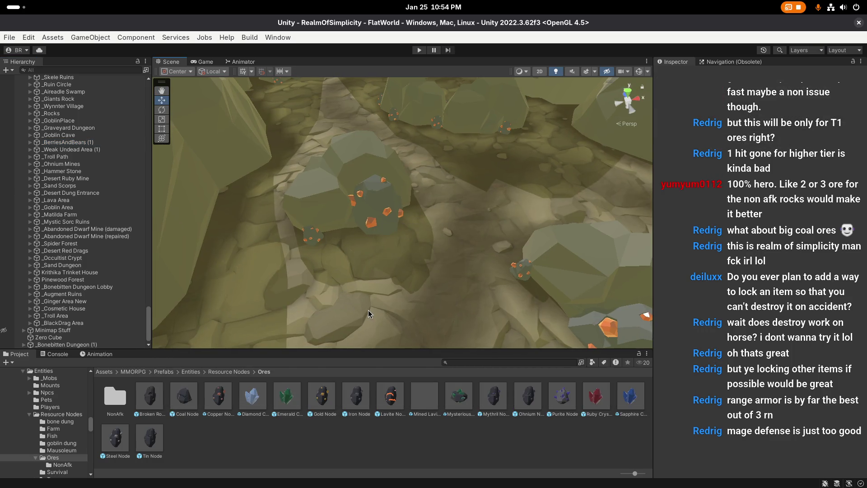
{"action": "scroll", "coordinate": [370, 309], "scroll_direction": "up", "scroll_amount": 1}
{"action": "scroll", "coordinate": [368, 325], "scroll_direction": "up", "scroll_amount": 1}
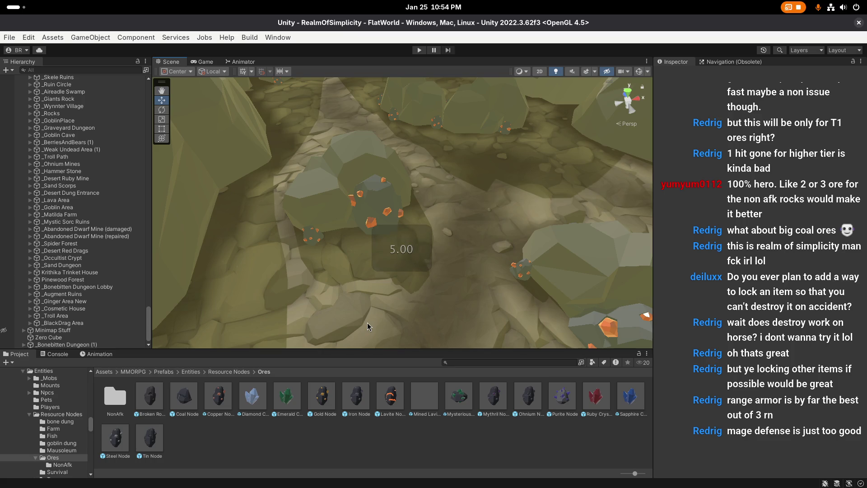
{"action": "left_click", "coordinate": [219, 396]}
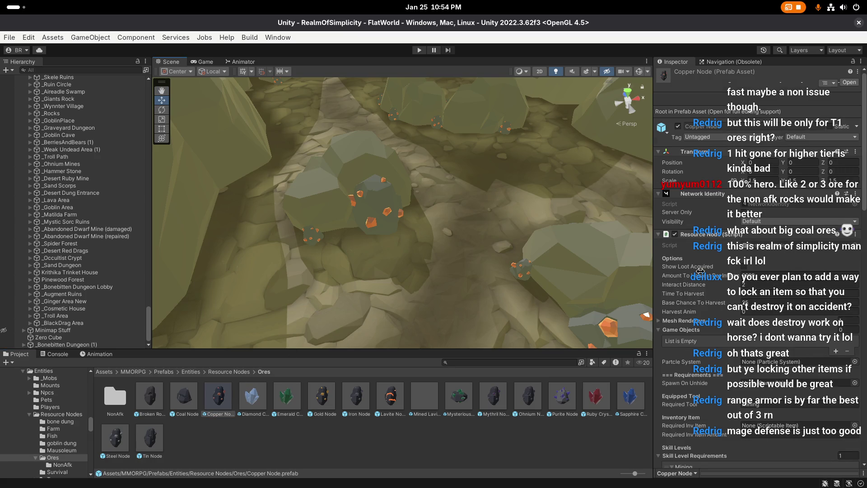
{"action": "scroll", "coordinate": [698, 272], "scroll_direction": "down", "scroll_amount": 15}
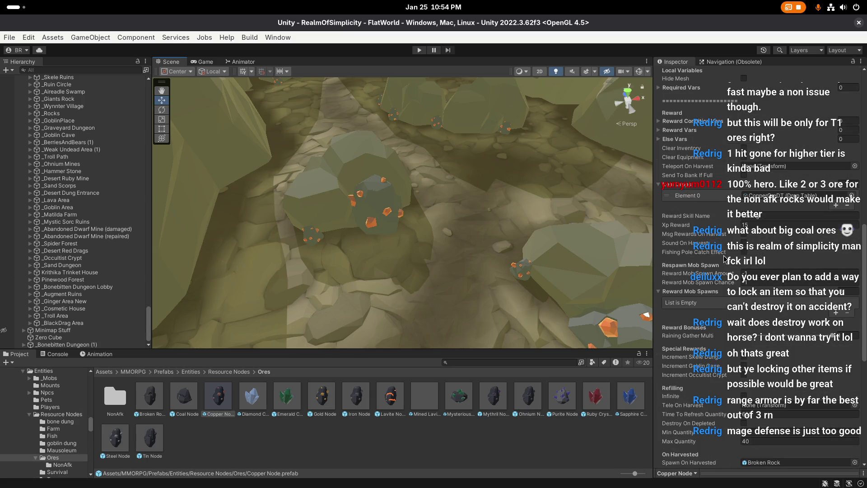
{"action": "scroll", "coordinate": [725, 254], "scroll_direction": "down", "scroll_amount": 5}
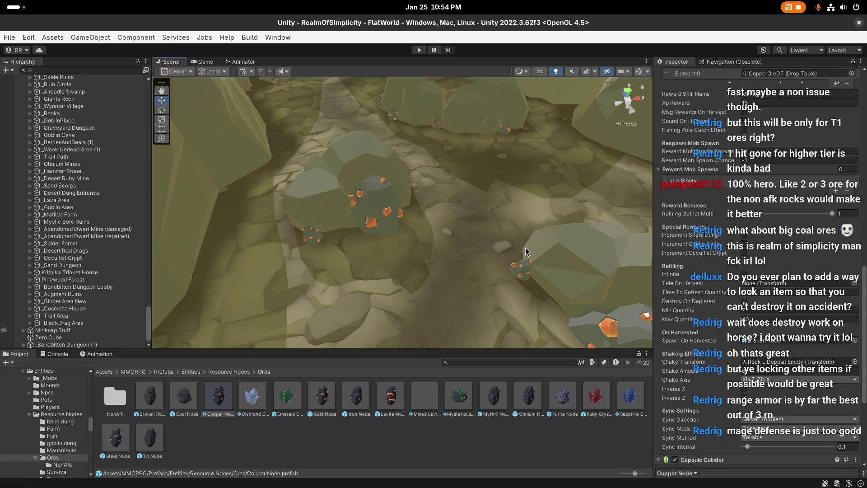
{"action": "scroll", "coordinate": [527, 251], "scroll_direction": "up", "scroll_amount": 1}
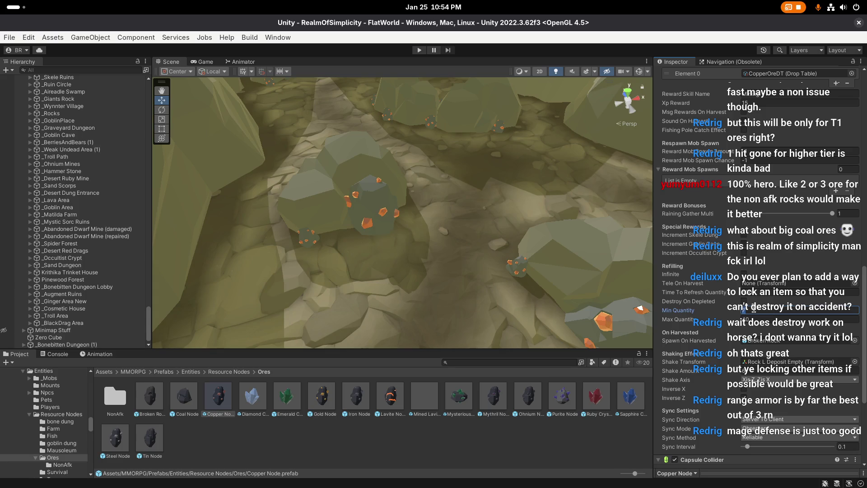
{"action": "right_click", "coordinate": [515, 274]}
{"action": "double_click", "coordinate": [218, 397]}
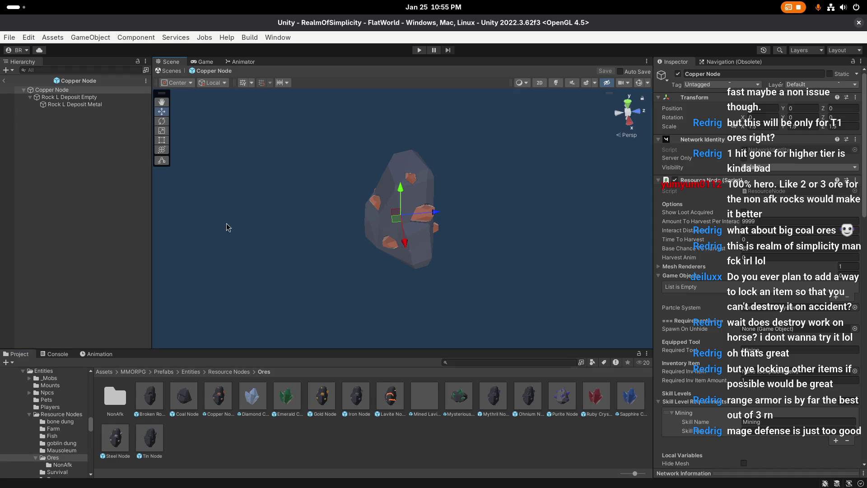
{"action": "left_click", "coordinate": [6, 81]}
{"action": "left_click", "coordinate": [222, 393]}
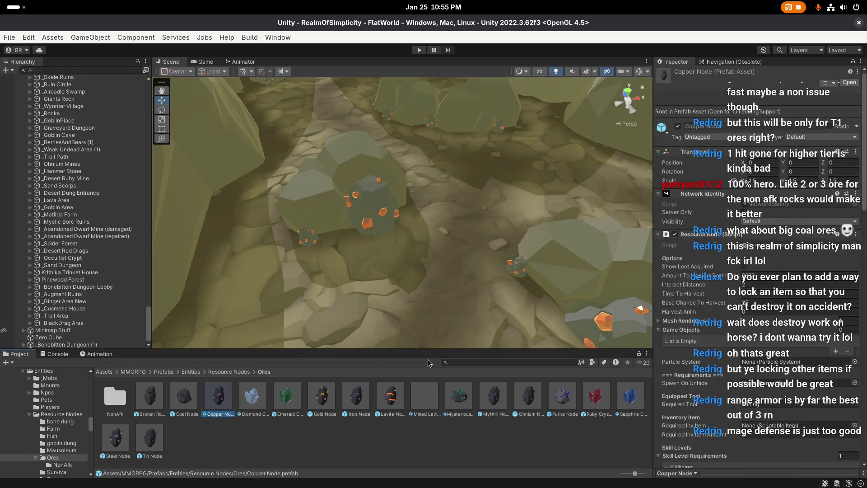
{"action": "scroll", "coordinate": [726, 300], "scroll_direction": "down", "scroll_amount": 10}
{"action": "scroll", "coordinate": [726, 301], "scroll_direction": "down", "scroll_amount": 2}
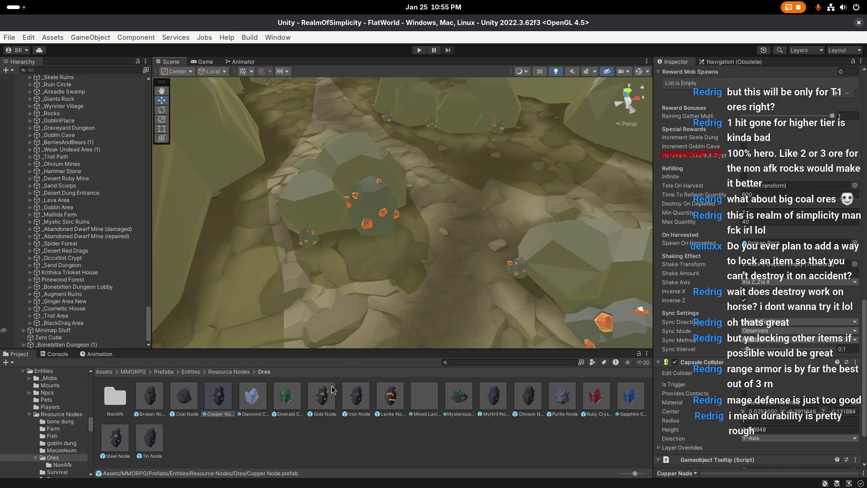
{"action": "left_click", "coordinate": [320, 402], "text": "ctrl"}
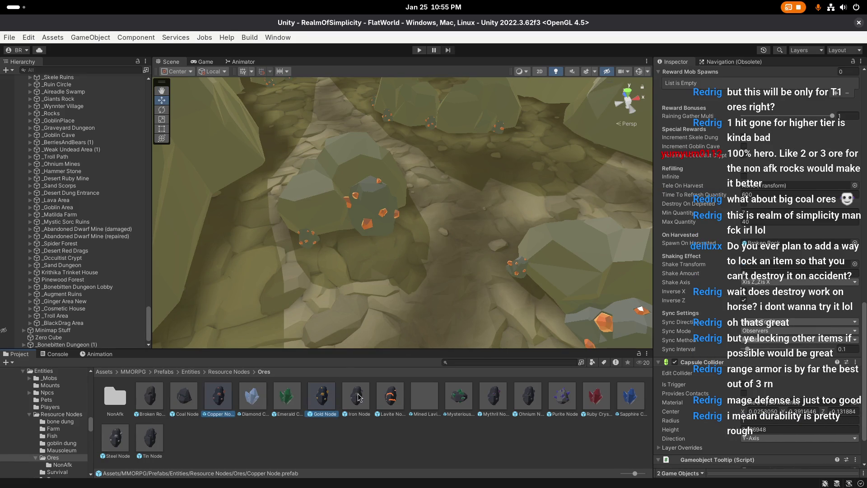
Add the Iron, Lavite, Mythril, Ohnium, Tin and Steel Node prefabs to the selection and set Max Quantity to 60
{"action": "left_click", "coordinate": [357, 395], "text": "ctrl"}
{"action": "left_click", "coordinate": [390, 396], "text": "ctrl"}
{"action": "left_click", "coordinate": [504, 398], "text": "ctrl"}
{"action": "left_click", "coordinate": [527, 396], "text": "ctrl"}
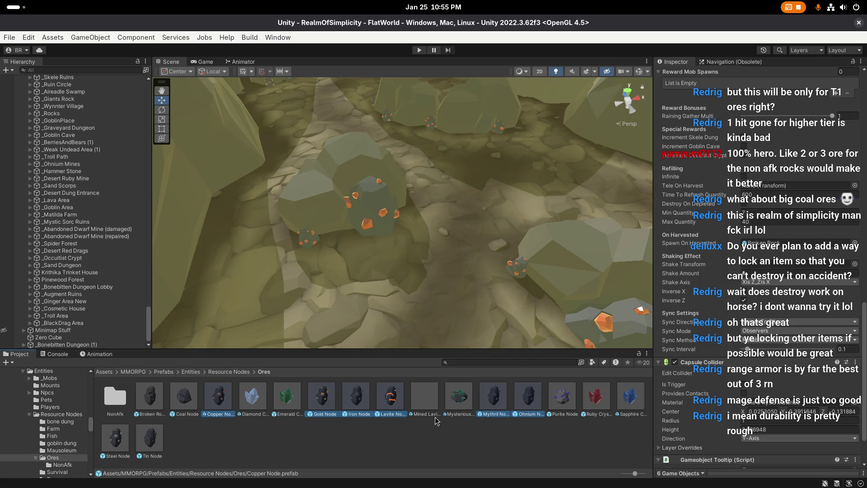
{"action": "left_click", "coordinate": [154, 436], "text": "ctrl"}
{"action": "left_click", "coordinate": [119, 438], "text": "ctrl"}
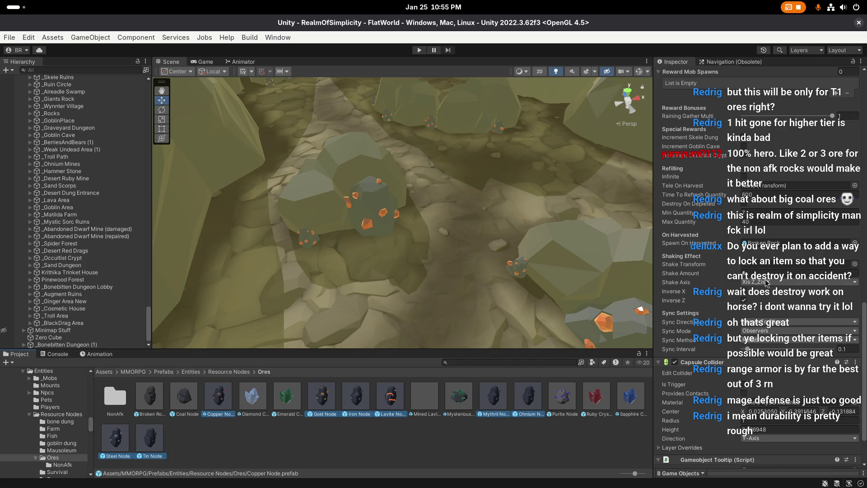
{"action": "left_click", "coordinate": [759, 211]}
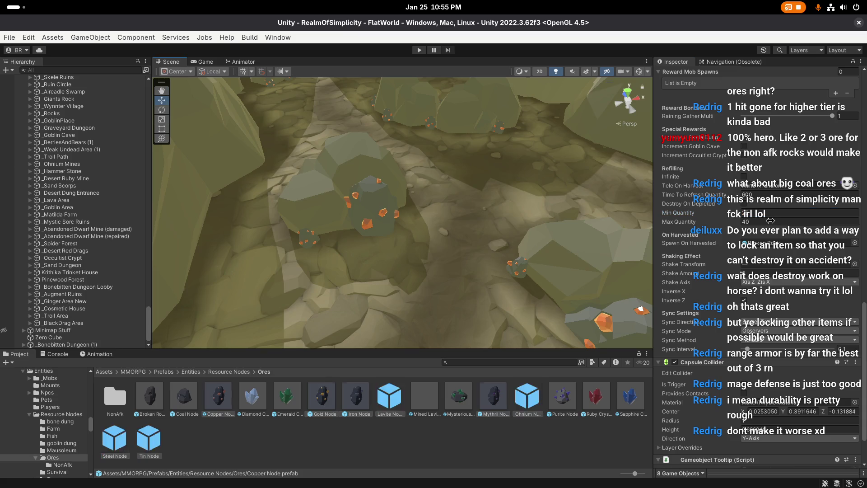
{"action": "left_click", "coordinate": [770, 221]}
{"action": "type", "text": "60"}
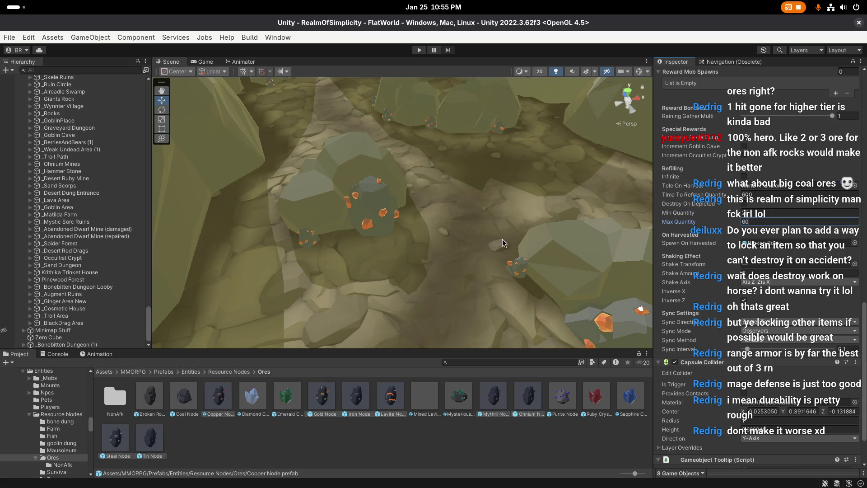
{"action": "left_click", "coordinate": [504, 243]}
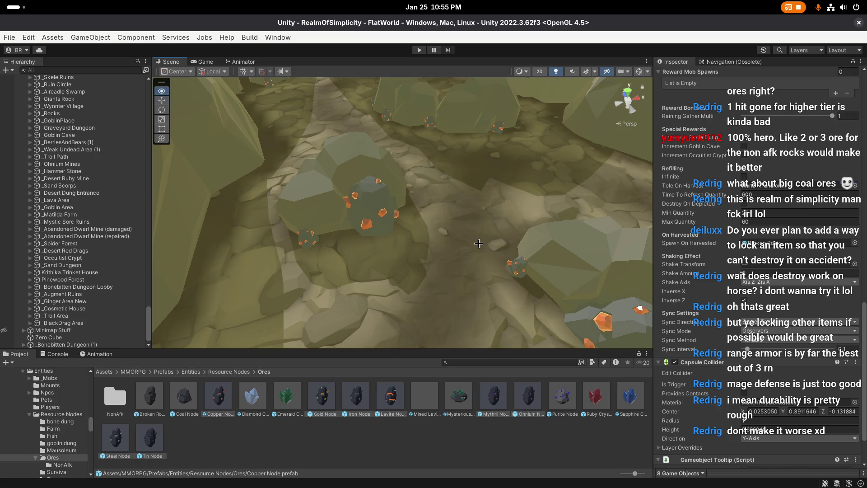
{"action": "scroll", "coordinate": [473, 244], "scroll_direction": "up", "scroll_amount": 2}
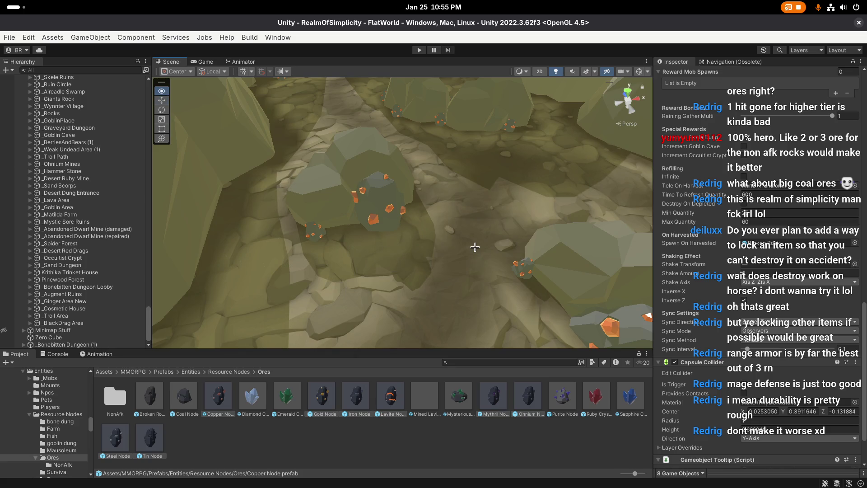
{"action": "right_click", "coordinate": [475, 247]}
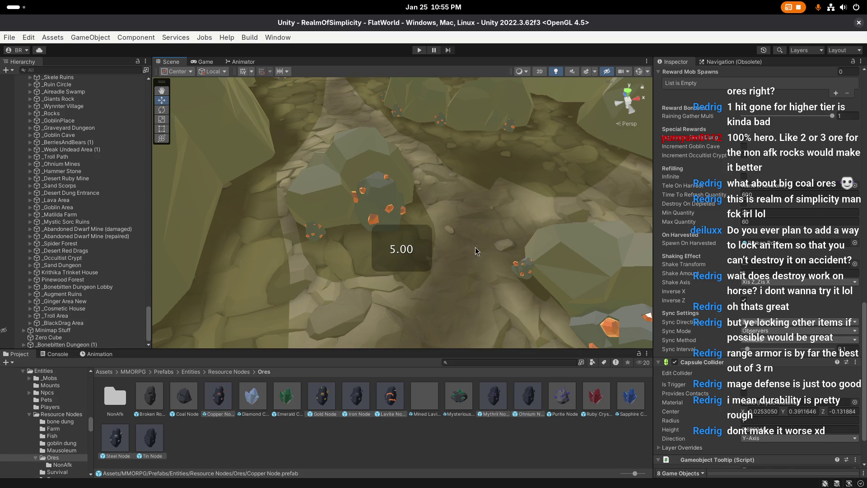
{"action": "right_click", "coordinate": [484, 237]}
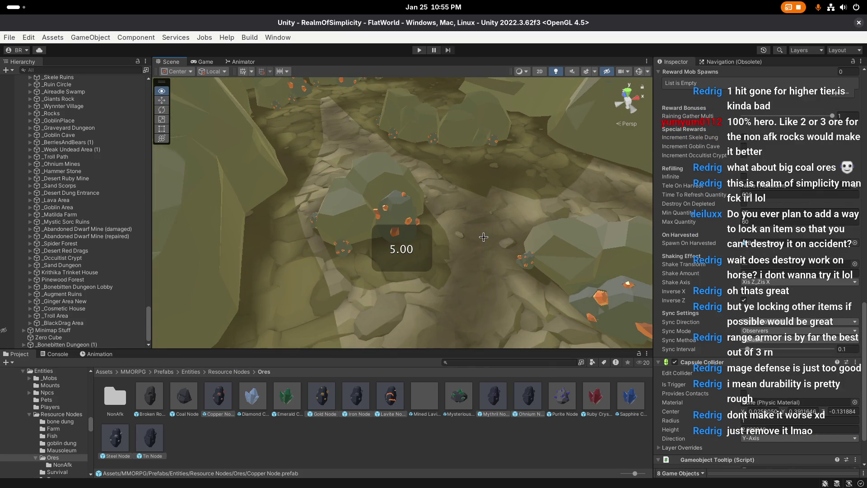
{"action": "right_click", "coordinate": [484, 238]}
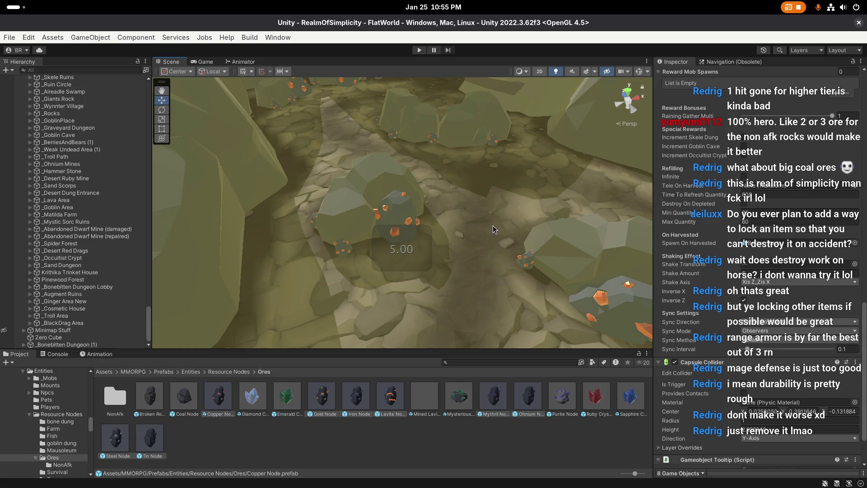
{"action": "left_click", "coordinate": [492, 226]}
{"action": "right_click", "coordinate": [481, 215]}
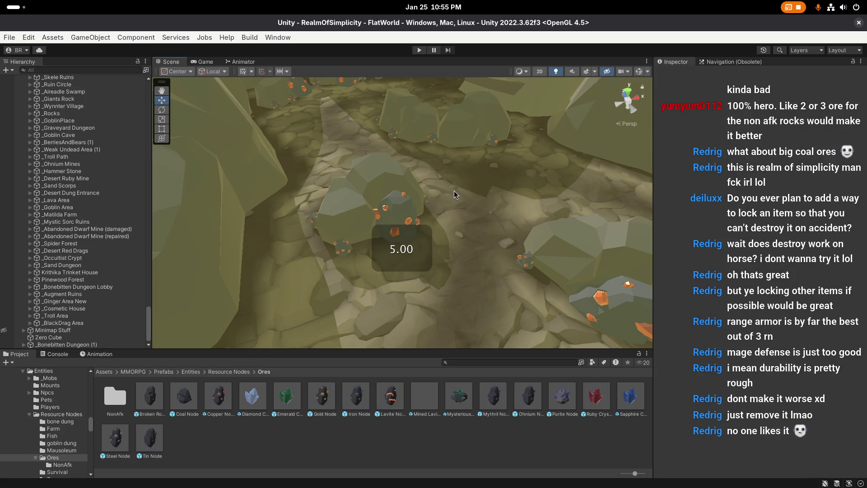
{"action": "right_click", "coordinate": [373, 159]}
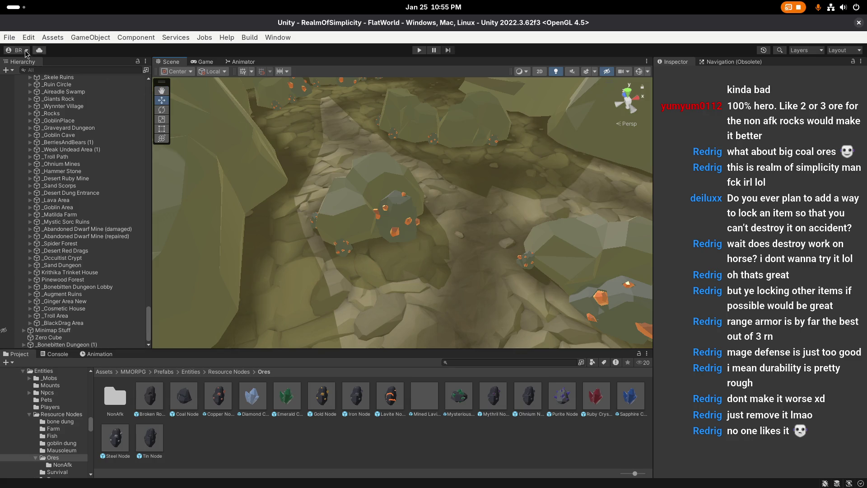
{"action": "left_click", "coordinate": [8, 40]}
{"action": "left_click", "coordinate": [87, 203]}
{"action": "right_click", "coordinate": [452, 204]}
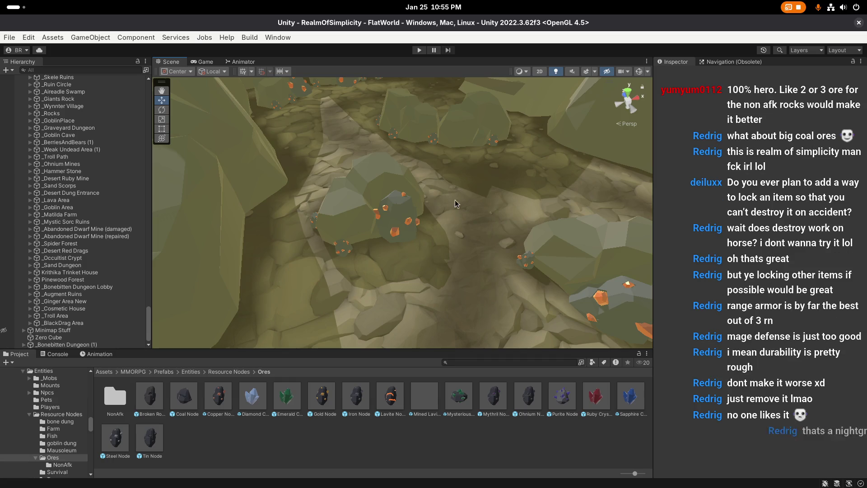
{"action": "right_click", "coordinate": [455, 202]}
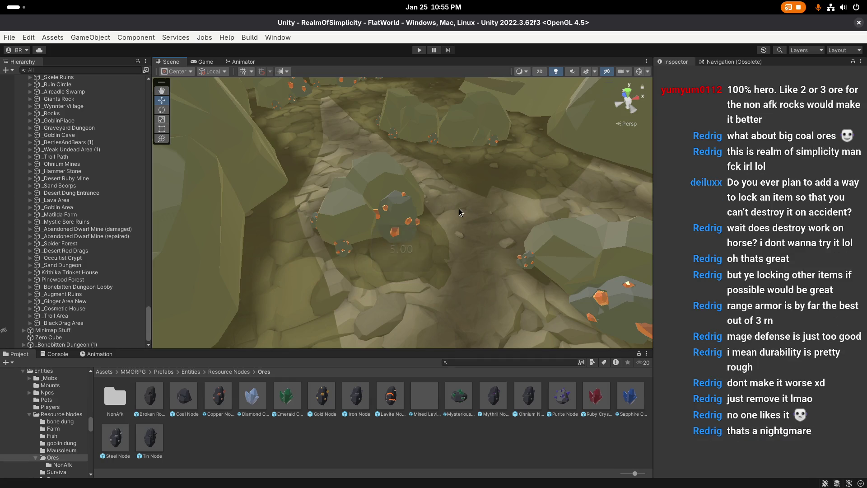
{"action": "right_click", "coordinate": [459, 209]}
{"action": "mouse_move", "coordinate": [473, 218]}
{"action": "left_mouse_down"}
{"action": "mouse_move", "coordinate": [436, 229]}
{"action": "mouse_move", "coordinate": [509, 228]}
{"action": "mouse_move", "coordinate": [362, 242]}
{"action": "mouse_move", "coordinate": [430, 224]}
{"action": "mouse_move", "coordinate": [276, 215]}
{"action": "mouse_move", "coordinate": [538, 208]}
{"action": "mouse_move", "coordinate": [307, 221]}
{"action": "mouse_move", "coordinate": [466, 252]}
{"action": "left_mouse_up"}
{"action": "scroll", "coordinate": [472, 232], "scroll_direction": "down", "scroll_amount": 3}
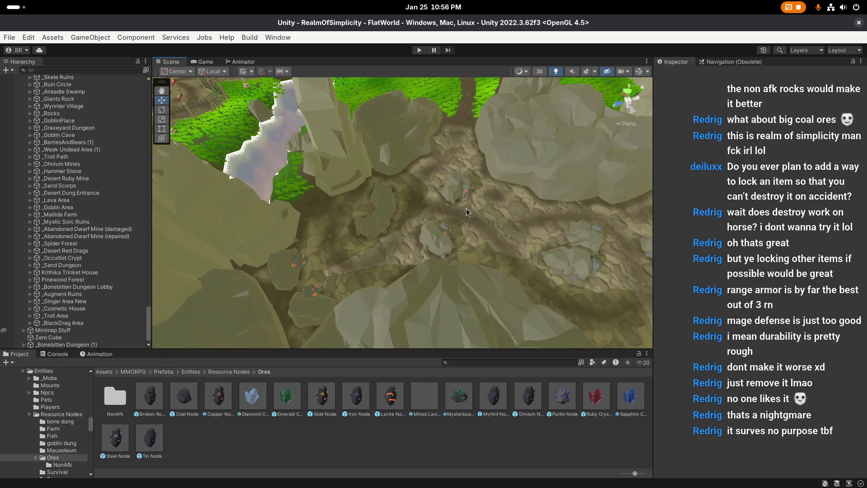
{"action": "mouse_move", "coordinate": [327, 266]}
{"action": "left_mouse_down"}
{"action": "mouse_move", "coordinate": [353, 222]}
{"action": "mouse_move", "coordinate": [264, 238]}
{"action": "mouse_move", "coordinate": [233, 201]}
{"action": "mouse_move", "coordinate": [382, 223]}
{"action": "mouse_move", "coordinate": [473, 220]}
{"action": "mouse_move", "coordinate": [170, 198]}
{"action": "mouse_move", "coordinate": [340, 232]}
{"action": "mouse_move", "coordinate": [492, 228]}
{"action": "mouse_move", "coordinate": [282, 220]}
{"action": "mouse_move", "coordinate": [466, 241]}
{"action": "mouse_move", "coordinate": [417, 235]}
{"action": "mouse_move", "coordinate": [437, 253]}
{"action": "left_mouse_up"}
Duplicate Copper Node (3) as Copper Node (5), then shift and rotate the copy nearby
{"action": "left_click", "coordinate": [467, 234]}
{"action": "key", "text": "ctrl+d"}
{"action": "key", "text": "e"}
{"action": "key", "text": "w"}
{"action": "key", "text": "e"}
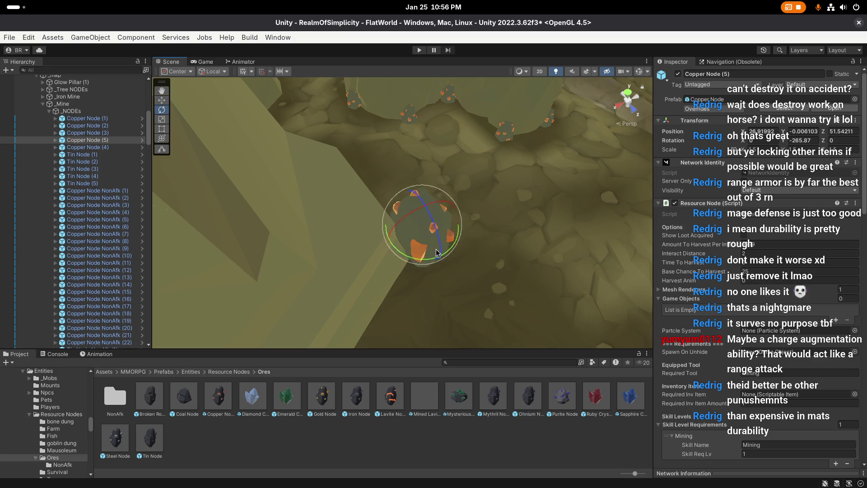
{"action": "key", "text": "w"}
{"action": "left_click", "coordinate": [562, 218]}
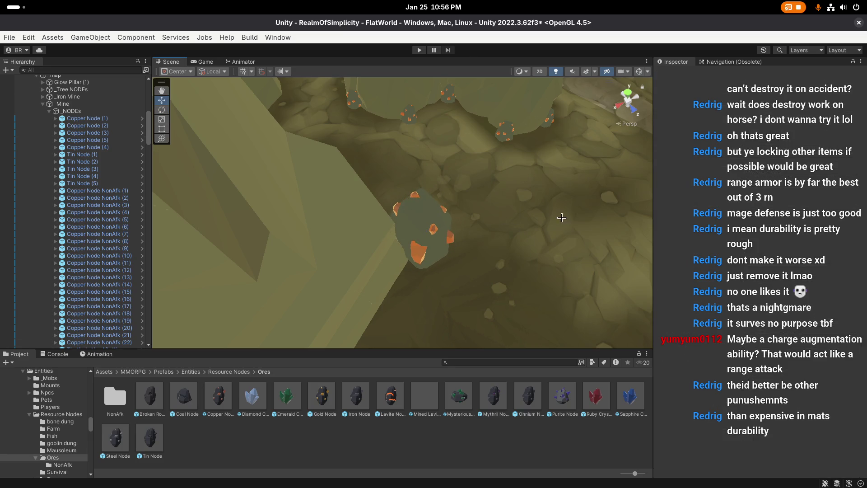
{"action": "mouse_move", "coordinate": [561, 217]}
{"action": "left_mouse_down"}
{"action": "mouse_move", "coordinate": [428, 222]}
{"action": "mouse_move", "coordinate": [434, 195]}
{"action": "mouse_move", "coordinate": [404, 183]}
{"action": "left_mouse_up"}
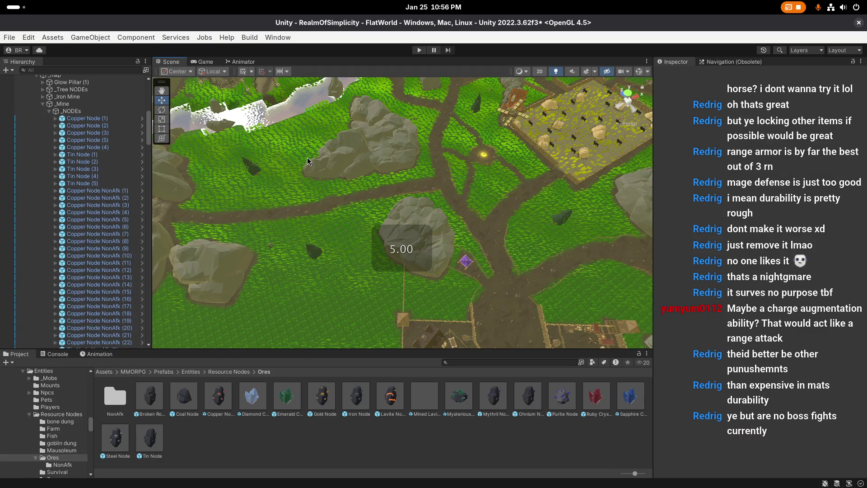
Save the current scene, then save the whole project via File > Save Project
{"action": "key", "text": "ctrl+s"}
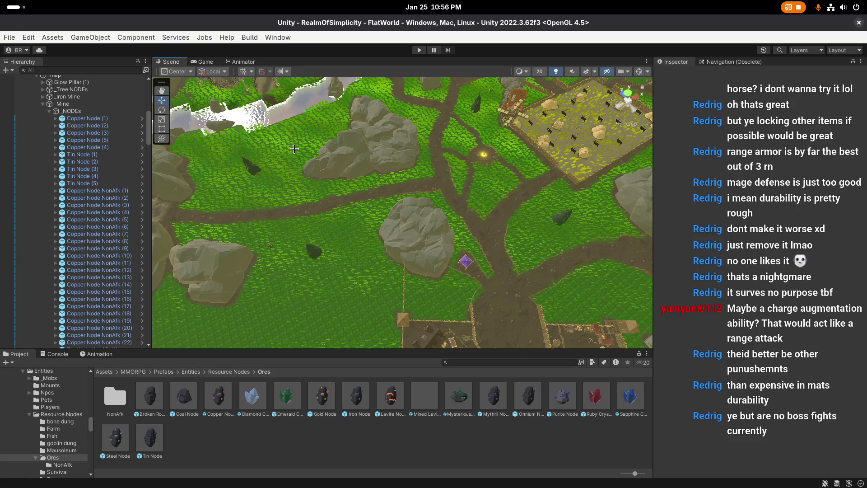
{"action": "scroll", "coordinate": [294, 149], "scroll_direction": "up", "scroll_amount": 2}
{"action": "left_click", "coordinate": [9, 37]}
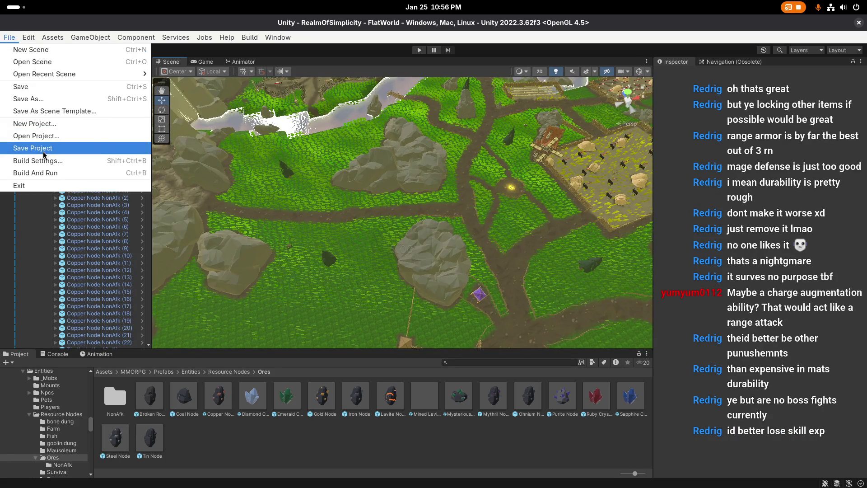
{"action": "left_click", "coordinate": [44, 152]}
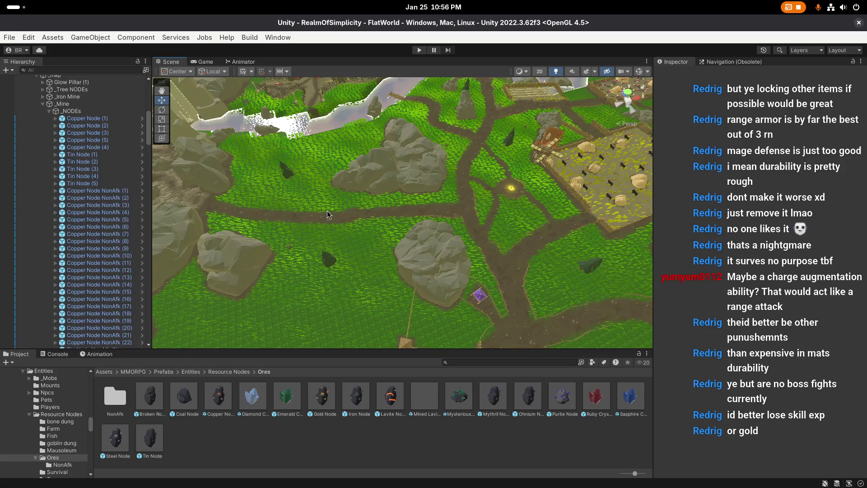
{"action": "scroll", "coordinate": [334, 220], "scroll_direction": "up", "scroll_amount": 1}
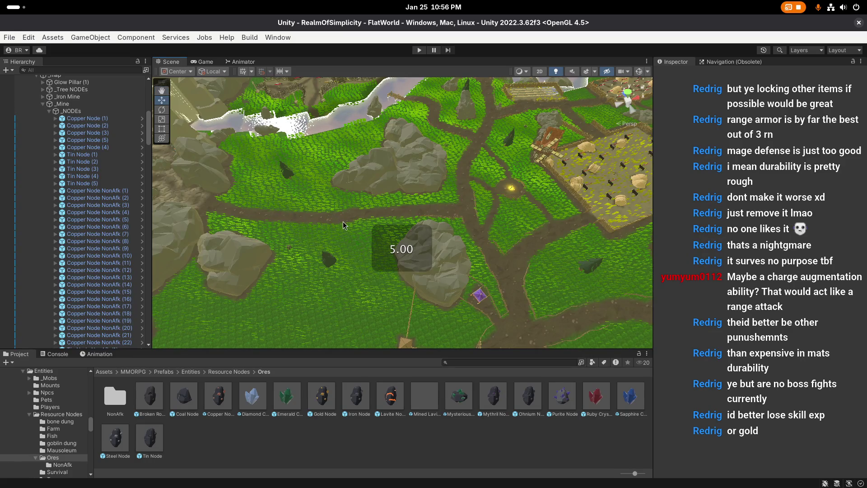
Fly the camera across the map to the iron mine and select Iron Node (7)
{"action": "mouse_move", "coordinate": [343, 225]}
{"action": "left_mouse_down"}
{"action": "mouse_move", "coordinate": [328, 252]}
{"action": "mouse_move", "coordinate": [419, 249]}
{"action": "mouse_move", "coordinate": [340, 275]}
{"action": "left_mouse_up"}
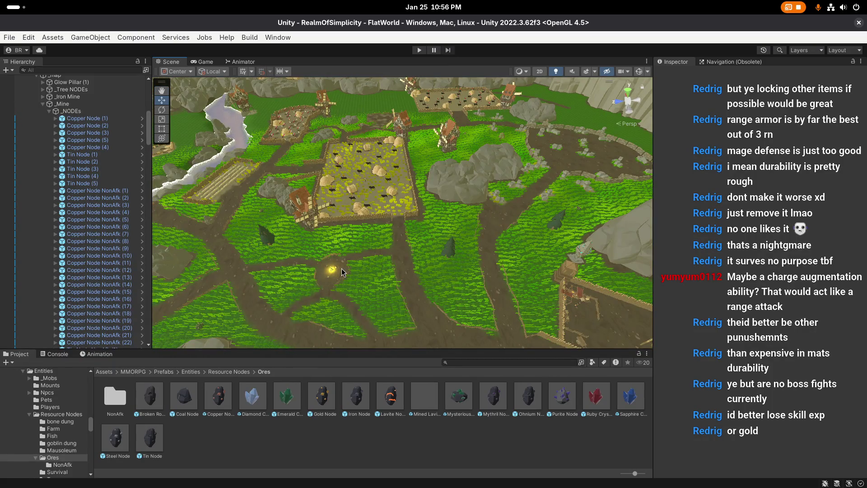
{"action": "mouse_move", "coordinate": [555, 296]}
{"action": "left_mouse_down"}
{"action": "mouse_move", "coordinate": [395, 259]}
{"action": "mouse_move", "coordinate": [347, 262]}
{"action": "left_mouse_up"}
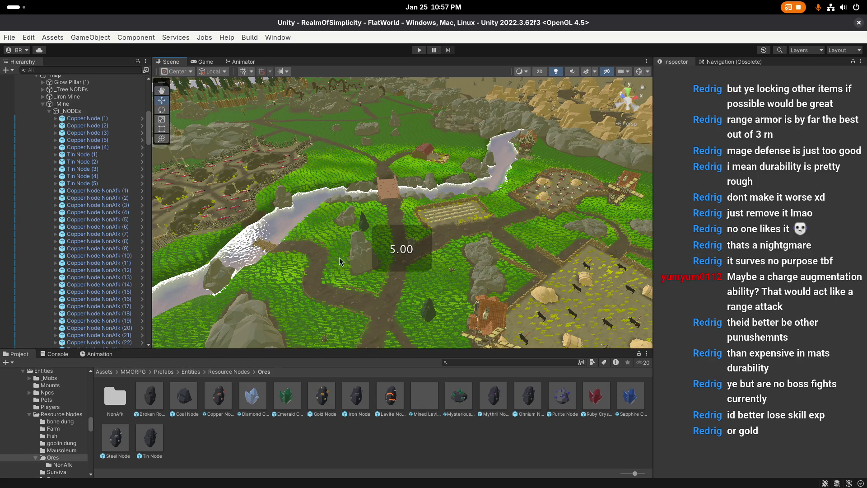
{"action": "mouse_move", "coordinate": [343, 262]}
{"action": "left_mouse_down"}
{"action": "mouse_move", "coordinate": [374, 262]}
{"action": "mouse_move", "coordinate": [326, 248]}
{"action": "mouse_move", "coordinate": [353, 251]}
{"action": "mouse_move", "coordinate": [296, 257]}
{"action": "mouse_move", "coordinate": [400, 210]}
{"action": "mouse_move", "coordinate": [568, 252]}
{"action": "left_mouse_up"}
{"action": "left_click_drag", "start_coordinate": [435, 229], "coordinate": [391, 233]}
{"action": "left_click", "coordinate": [391, 233]}
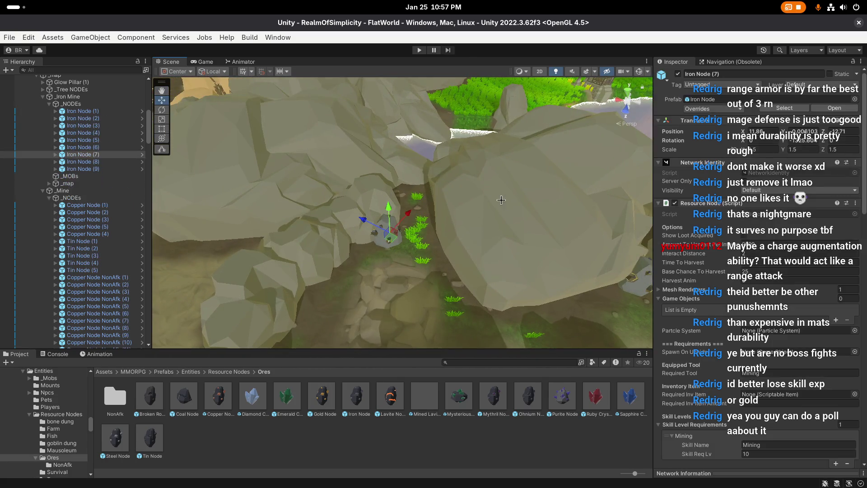
Frame Iron Node (7) and reveal its Iron Node prefab in the project assets
{"action": "key", "text": "f"}
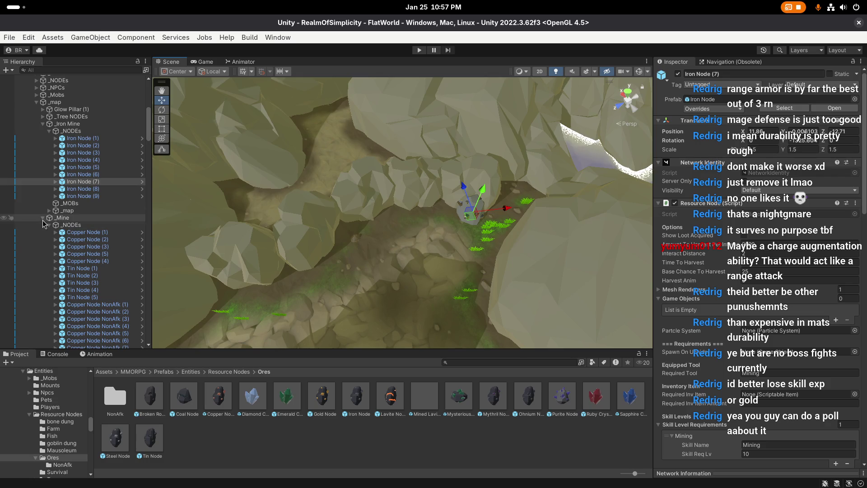
{"action": "left_click", "coordinate": [43, 217]}
{"action": "scroll", "coordinate": [403, 205], "scroll_direction": "down", "scroll_amount": 2}
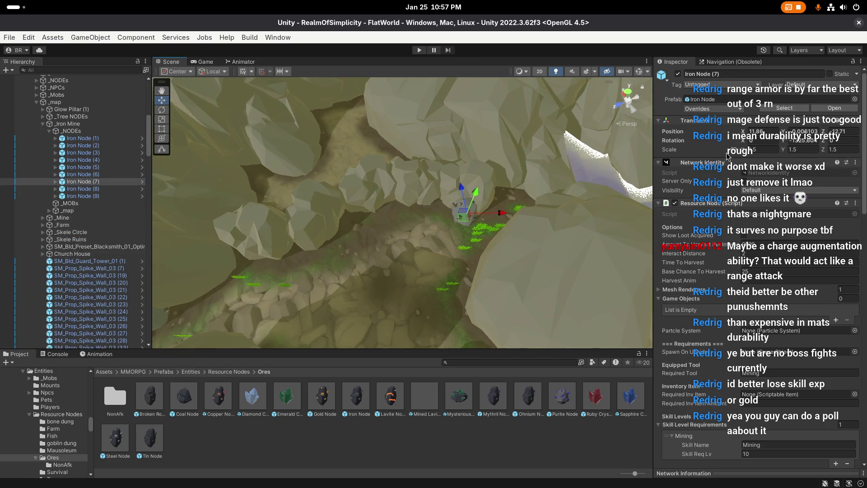
{"action": "left_click", "coordinate": [784, 109]}
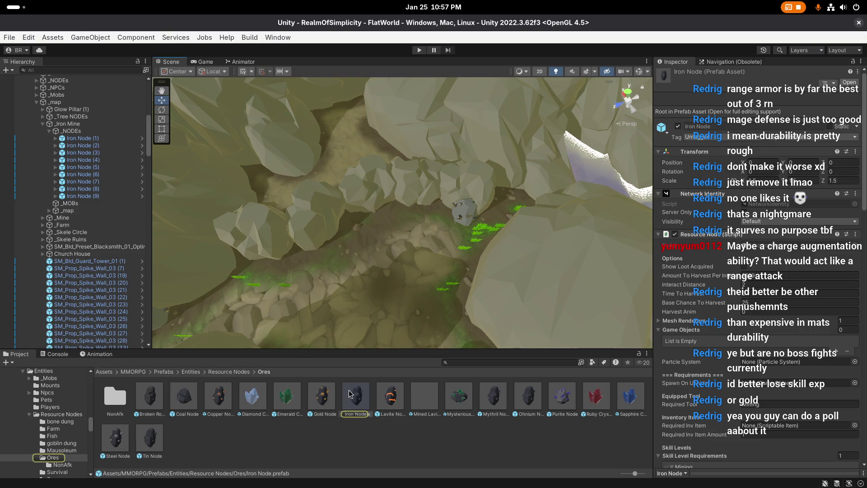
Drop a new Iron Node rock into the scene, then delete it
{"action": "left_click_drag", "start_coordinate": [379, 314], "coordinate": [461, 313]}
{"action": "mouse_move", "coordinate": [357, 403]}
{"action": "left_mouse_down"}
{"action": "mouse_move", "coordinate": [414, 224]}
{"action": "mouse_move", "coordinate": [405, 224]}
{"action": "left_mouse_up"}
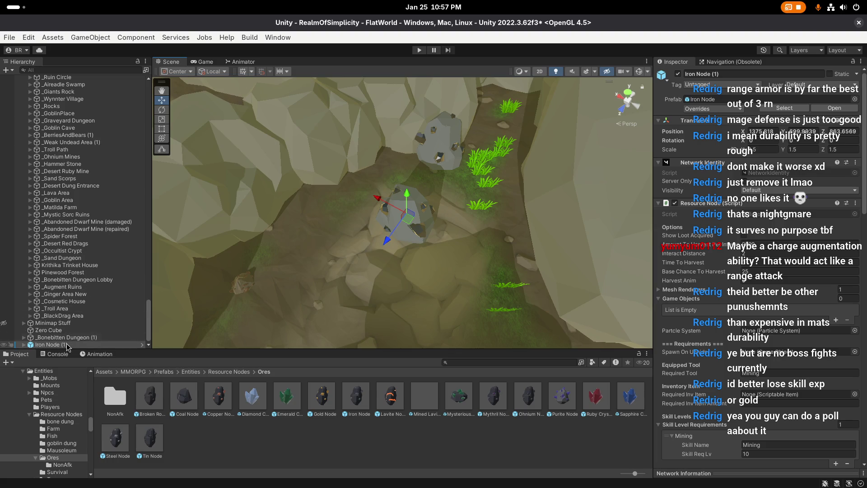
{"action": "key", "text": "Delete"}
{"action": "scroll", "coordinate": [104, 245], "scroll_direction": "up", "scroll_amount": 10}
{"action": "scroll", "coordinate": [104, 243], "scroll_direction": "up", "scroll_amount": 15}
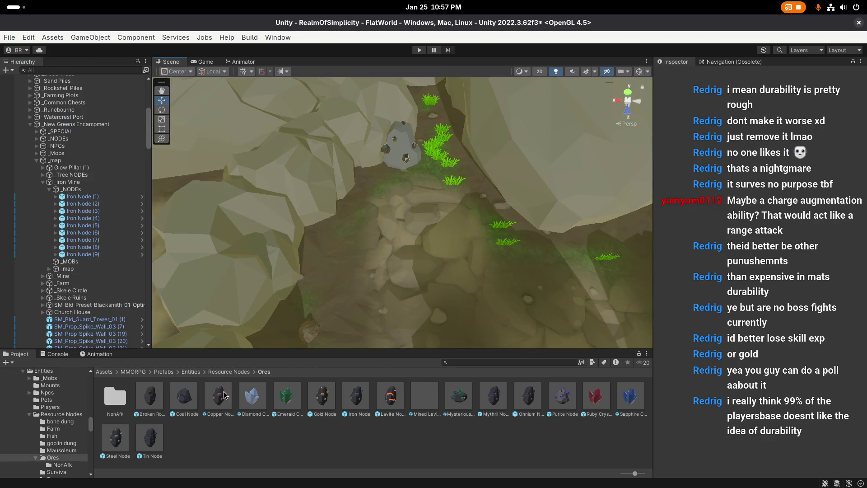
Place an Iron Node NonAfk from the NonAfk folder in the canyon and parent it under Iron Mine/_NODEs
{"action": "double_click", "coordinate": [116, 396]}
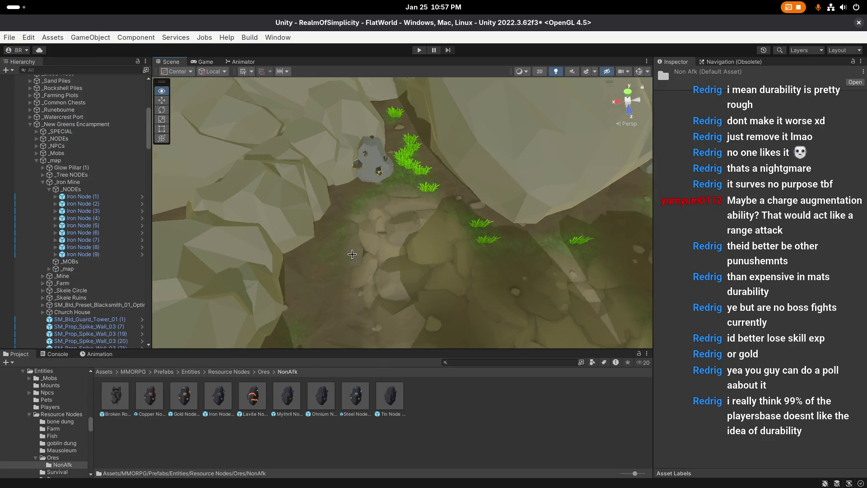
{"action": "left_click_drag", "start_coordinate": [219, 396], "coordinate": [330, 248]}
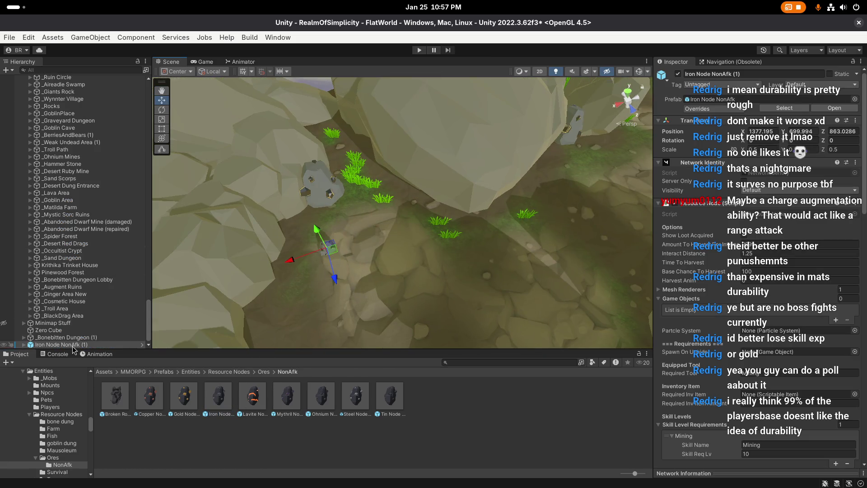
{"action": "mouse_move", "coordinate": [78, 348]}
{"action": "left_mouse_down"}
{"action": "mouse_move", "coordinate": [80, 81]}
{"action": "mouse_move", "coordinate": [54, 80]}
{"action": "mouse_move", "coordinate": [72, 217]}
{"action": "left_mouse_up"}
Select Iron Node (2) through Iron Node (9) in the hierarchy
{"action": "scroll", "coordinate": [72, 217], "scroll_direction": "down", "scroll_amount": 2}
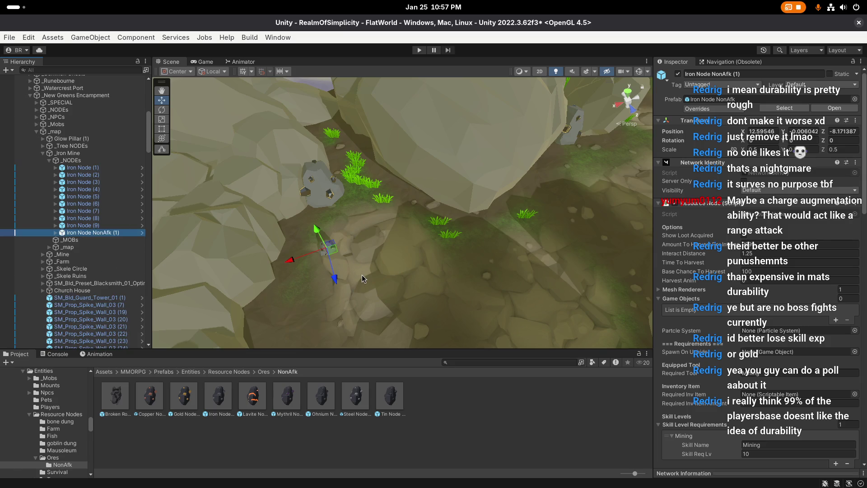
{"action": "scroll", "coordinate": [371, 268], "scroll_direction": "up", "scroll_amount": 3}
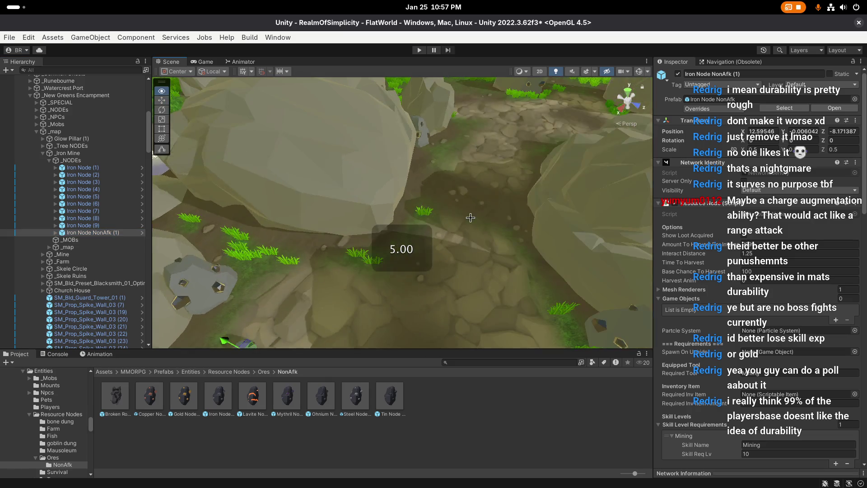
{"action": "right_click", "coordinate": [506, 216]}
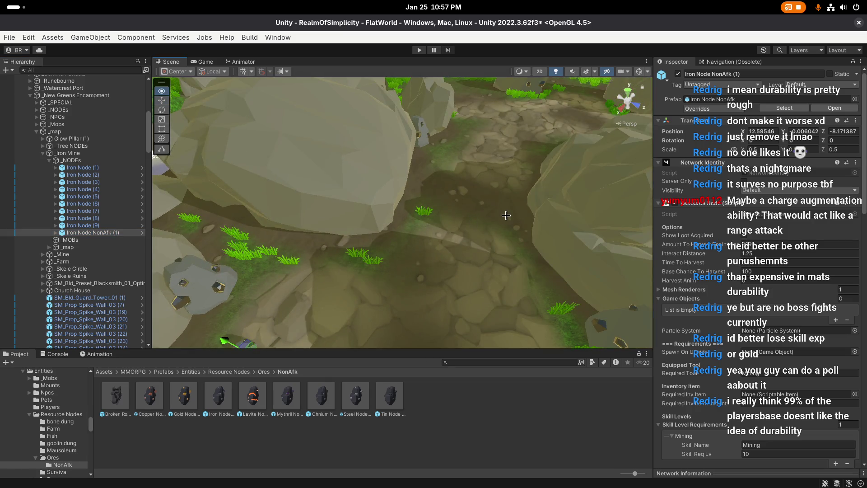
{"action": "left_click", "coordinate": [100, 225]}
{"action": "left_click", "coordinate": [100, 179], "text": "shift"}
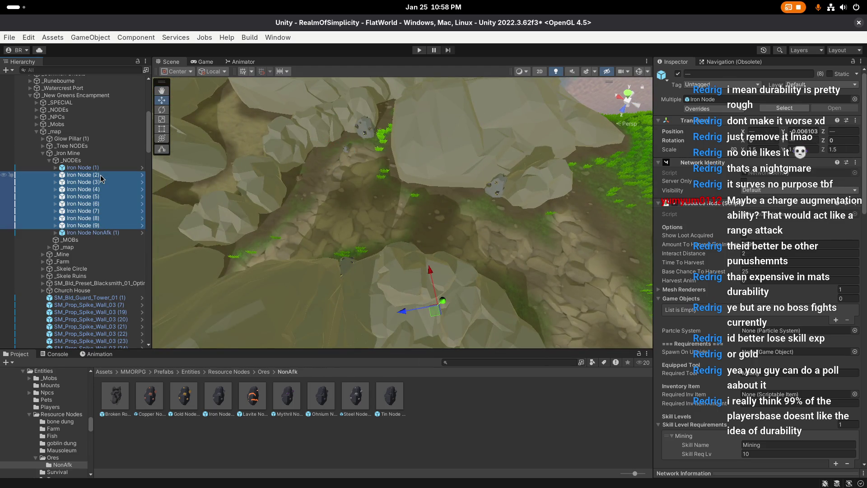
Delete Iron Nodes (2) through (9) and focus the view on Iron Node (1)
{"action": "key", "text": "Delete"}
{"action": "left_click", "coordinate": [103, 176]}
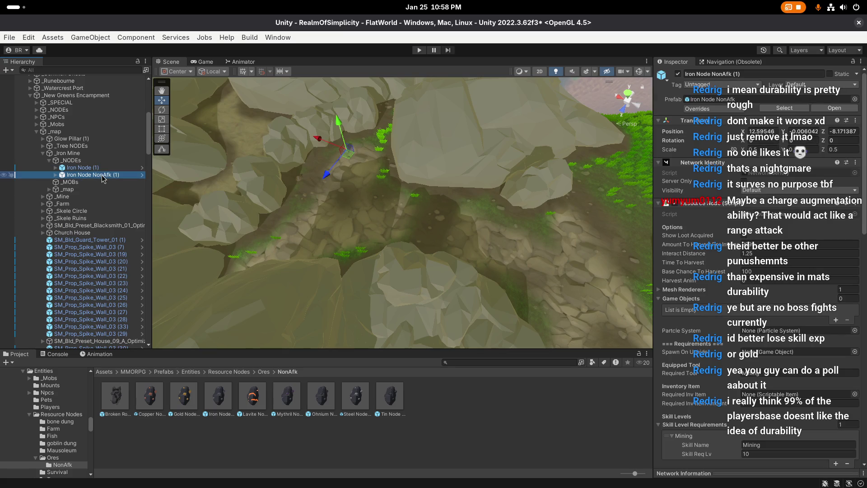
{"action": "left_click", "coordinate": [373, 221]}
{"action": "scroll", "coordinate": [409, 217], "scroll_direction": "down", "scroll_amount": 2}
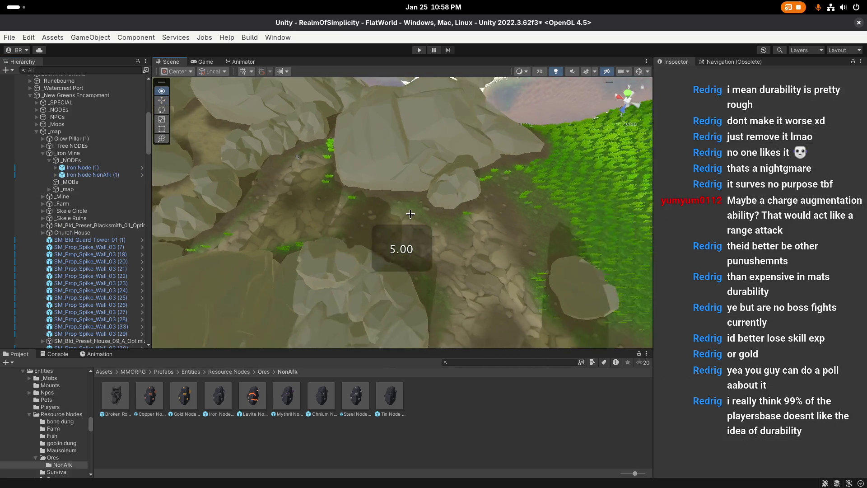
{"action": "scroll", "coordinate": [327, 204], "scroll_direction": "up", "scroll_amount": 2}
{"action": "left_click", "coordinate": [81, 168]}
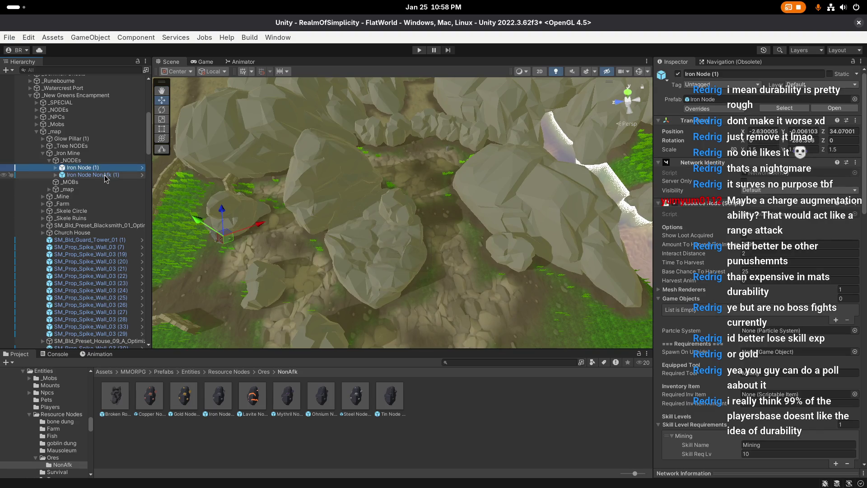
{"action": "left_click", "coordinate": [105, 175]}
{"action": "key", "text": "f"}
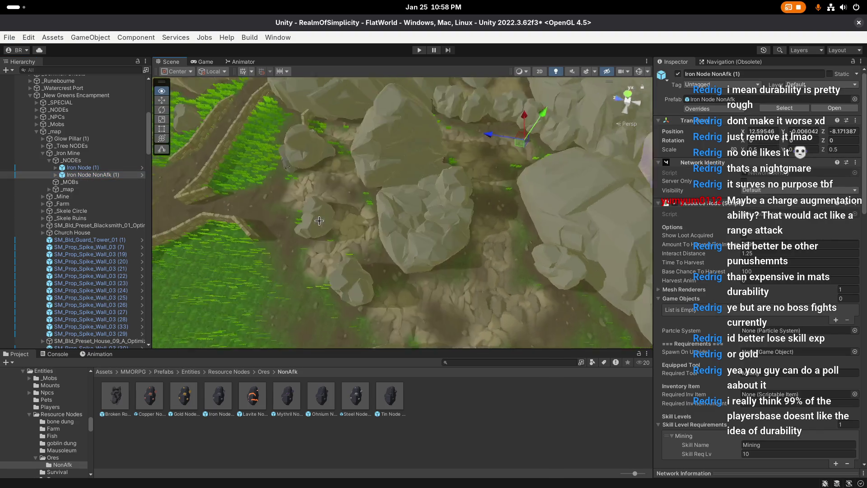
{"action": "left_click", "coordinate": [81, 168]}
{"action": "key", "text": "f"}
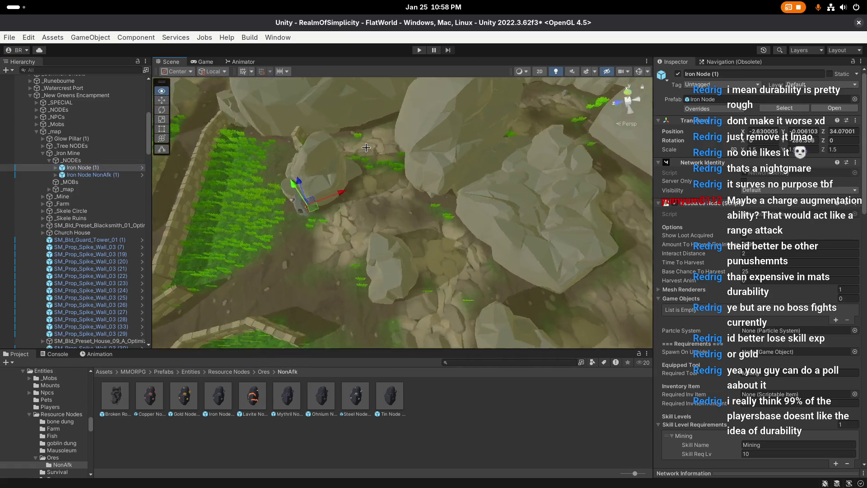
Move Iron Node (1) to a new canyon spot and rotate it to sit against the rocks
{"action": "mouse_move", "coordinate": [344, 196]}
{"action": "left_mouse_down"}
{"action": "mouse_move", "coordinate": [447, 177]}
{"action": "mouse_move", "coordinate": [397, 214]}
{"action": "left_mouse_up"}
{"action": "key", "text": "f"}
{"action": "left_click_drag", "start_coordinate": [411, 201], "coordinate": [383, 194]}
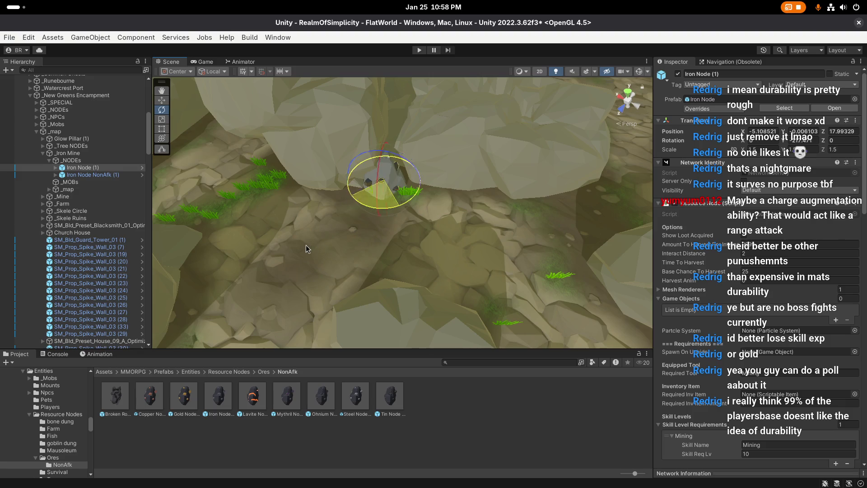
{"action": "key", "text": "w"}
{"action": "left_click_drag", "start_coordinate": [306, 249], "coordinate": [443, 248]}
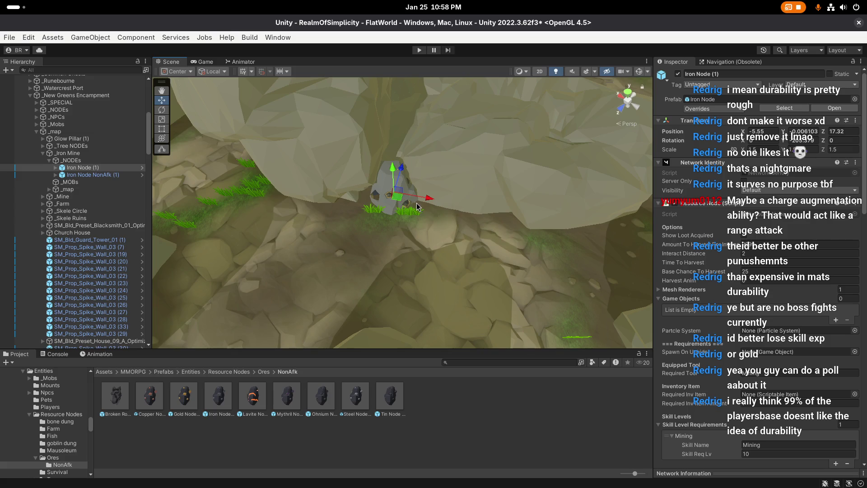
{"action": "key", "text": "e"}
{"action": "mouse_move", "coordinate": [416, 206]}
{"action": "left_mouse_down"}
{"action": "mouse_move", "coordinate": [406, 203]}
{"action": "mouse_move", "coordinate": [381, 228]}
{"action": "mouse_move", "coordinate": [388, 224]}
{"action": "left_mouse_up"}
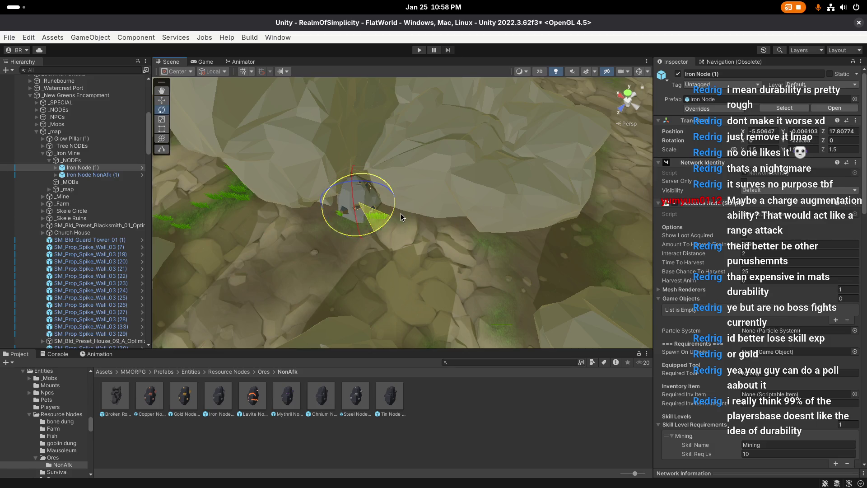
{"action": "mouse_move", "coordinate": [391, 221]}
{"action": "left_mouse_down"}
{"action": "mouse_move", "coordinate": [365, 193]}
{"action": "mouse_move", "coordinate": [336, 195]}
{"action": "left_mouse_up"}
Duplicate Iron Node (1) as Iron Node (2) and place it further along the canyon path
{"action": "key", "text": "ctrl+d"}
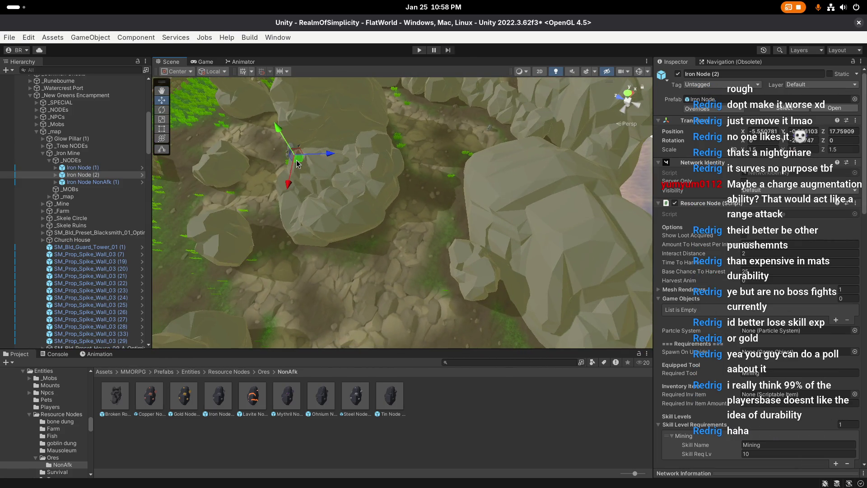
{"action": "left_click_drag", "start_coordinate": [298, 165], "coordinate": [243, 291]}
{"action": "key", "text": "f"}
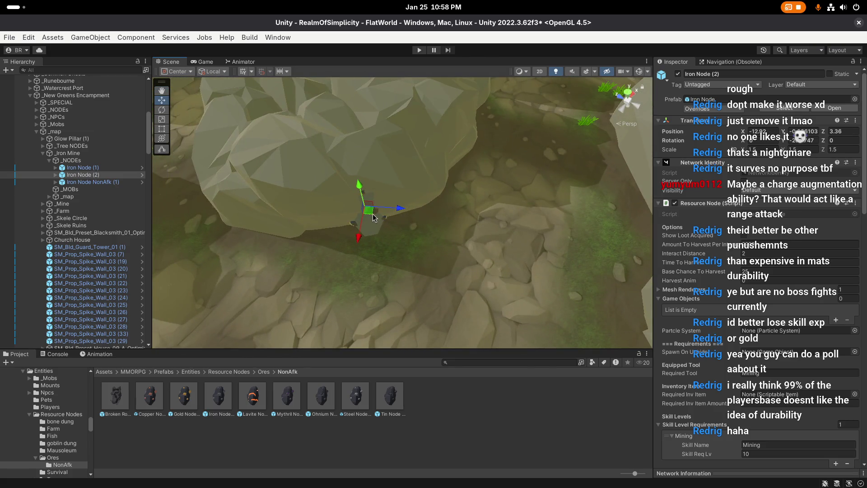
{"action": "key", "text": "f"}
{"action": "mouse_move", "coordinate": [373, 217]}
{"action": "left_mouse_down"}
{"action": "mouse_move", "coordinate": [379, 244]}
{"action": "mouse_move", "coordinate": [590, 238]}
{"action": "left_mouse_up"}
{"action": "key", "text": "e"}
{"action": "key", "text": "w"}
{"action": "left_click_drag", "start_coordinate": [378, 229], "coordinate": [373, 224]}
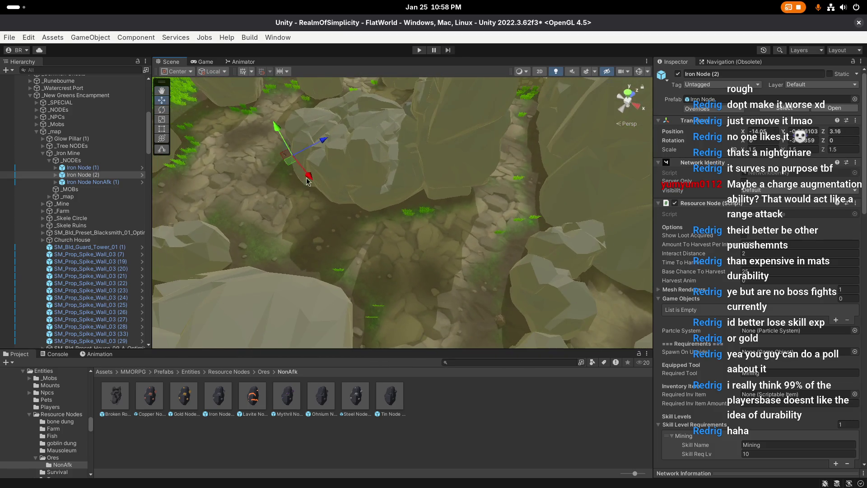
Move the duplicated Iron Node (3) across the canyon, then select Iron Node NonAfk (1)
{"action": "left_click", "coordinate": [291, 163]}
{"action": "left_click_drag", "start_coordinate": [291, 164], "coordinate": [312, 172]}
{"action": "key", "text": "f"}
{"action": "key", "text": "e"}
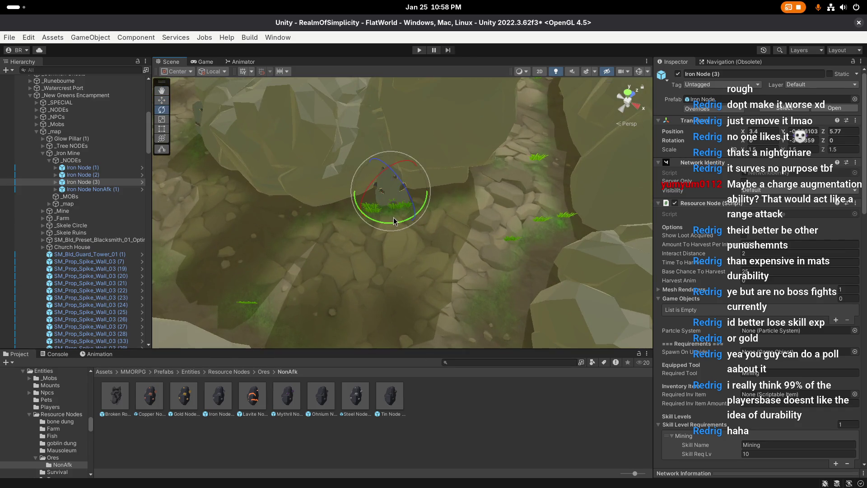
{"action": "key", "text": "w"}
{"action": "key", "text": "f"}
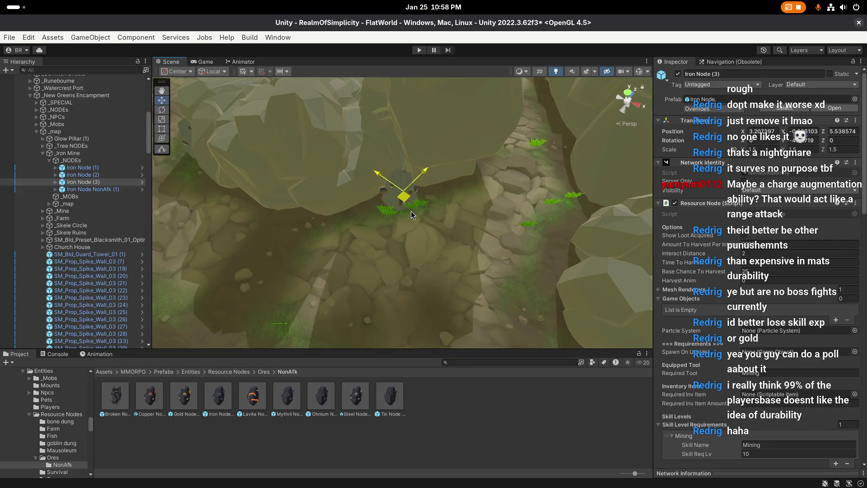
{"action": "left_click", "coordinate": [458, 239]}
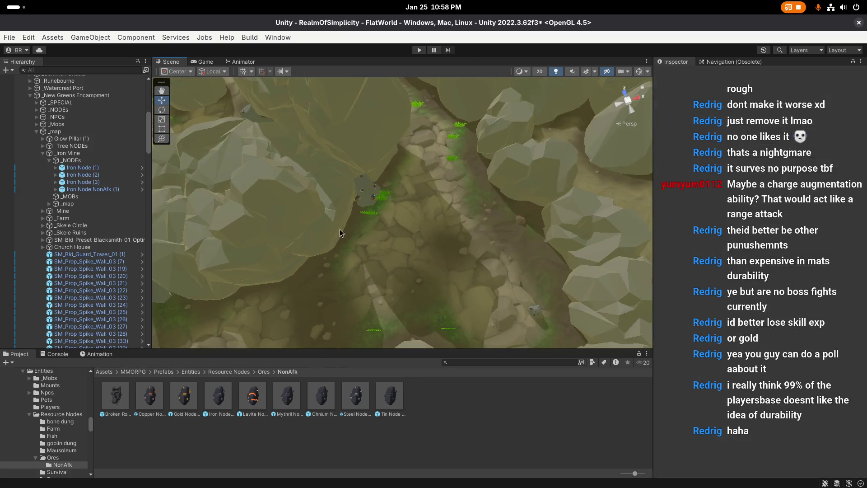
{"action": "scroll", "coordinate": [458, 239], "scroll_direction": "up", "scroll_amount": 1}
{"action": "left_click", "coordinate": [476, 205]}
Reposition Iron Node NonAfk (1) further up the canyon path
{"action": "key", "text": "f"}
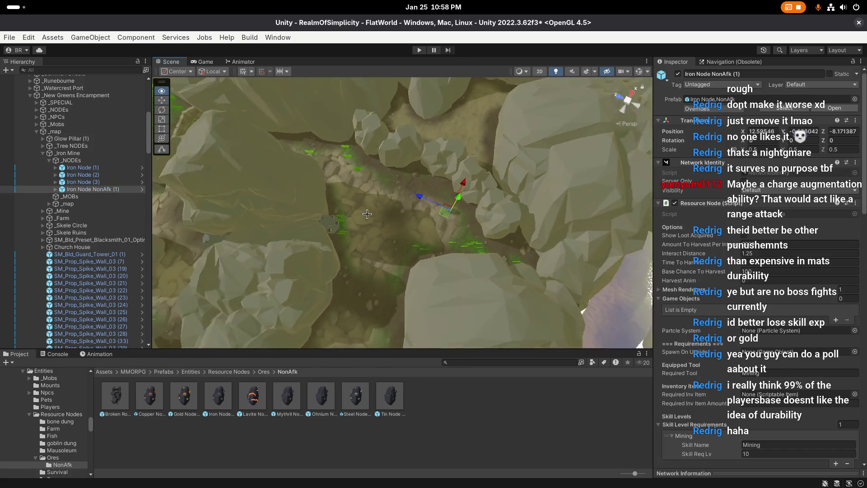
{"action": "left_click_drag", "start_coordinate": [441, 218], "coordinate": [441, 212]}
{"action": "scroll", "coordinate": [371, 226], "scroll_direction": "up", "scroll_amount": 1}
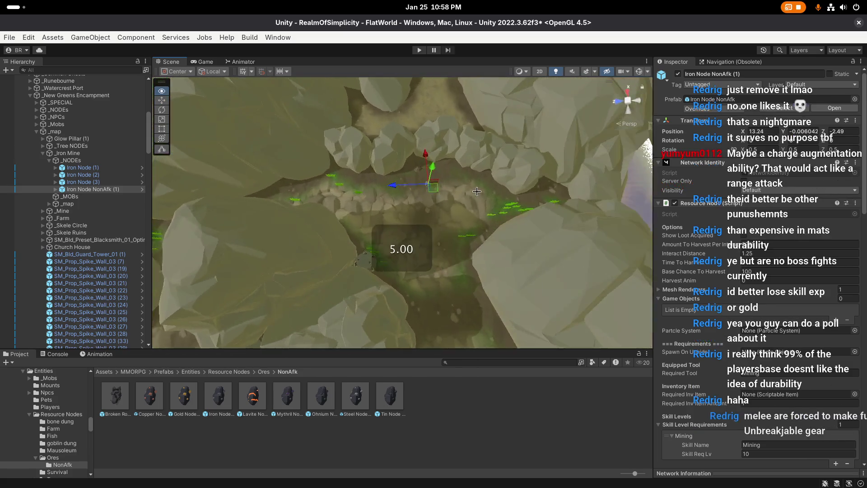
{"action": "left_click_drag", "start_coordinate": [371, 226], "coordinate": [420, 205]}
{"action": "mouse_move", "coordinate": [454, 240]}
{"action": "left_mouse_down"}
{"action": "mouse_move", "coordinate": [357, 241]}
{"action": "mouse_move", "coordinate": [404, 219]}
{"action": "left_mouse_up"}
Duplicate Iron Node NonAfk (2) through (4), moving and turning each copy along the canyon
{"action": "key", "text": "ctrl+d"}
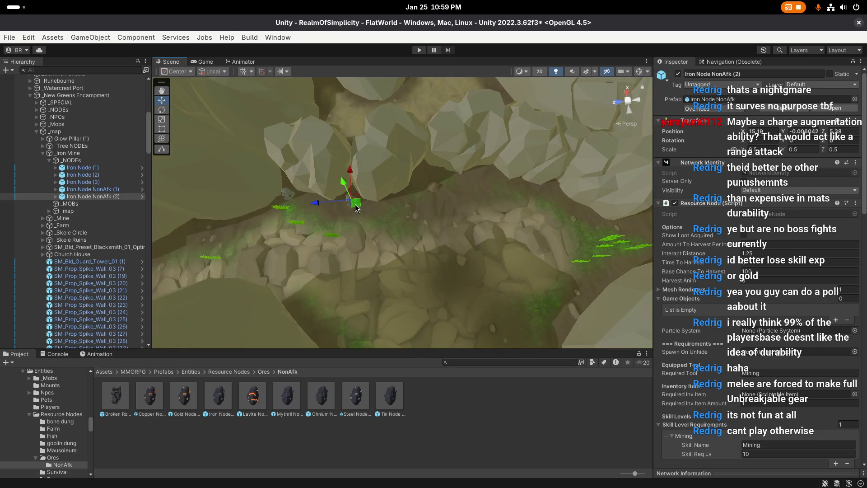
{"action": "key", "text": "ctrl+d"}
{"action": "mouse_move", "coordinate": [359, 201]}
{"action": "left_mouse_down"}
{"action": "mouse_move", "coordinate": [409, 202]}
{"action": "mouse_move", "coordinate": [361, 238]}
{"action": "left_mouse_up"}
{"action": "key", "text": "e"}
{"action": "key", "text": "w"}
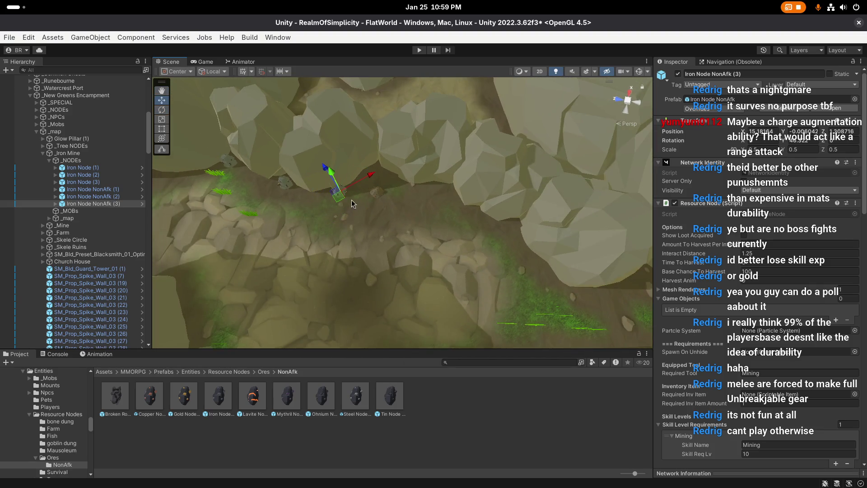
{"action": "key", "text": "ctrl+d"}
{"action": "mouse_move", "coordinate": [339, 196]}
{"action": "left_mouse_down"}
{"action": "mouse_move", "coordinate": [450, 201]}
{"action": "mouse_move", "coordinate": [418, 184]}
{"action": "mouse_move", "coordinate": [461, 200]}
{"action": "mouse_move", "coordinate": [467, 226]}
{"action": "left_mouse_up"}
{"action": "key", "text": "e"}
{"action": "key", "text": "w"}
Add Iron Node NonAfk (5), rotated slightly, and Iron Node NonAfk (6)
{"action": "key", "text": "ctrl+d"}
{"action": "key", "text": "e"}
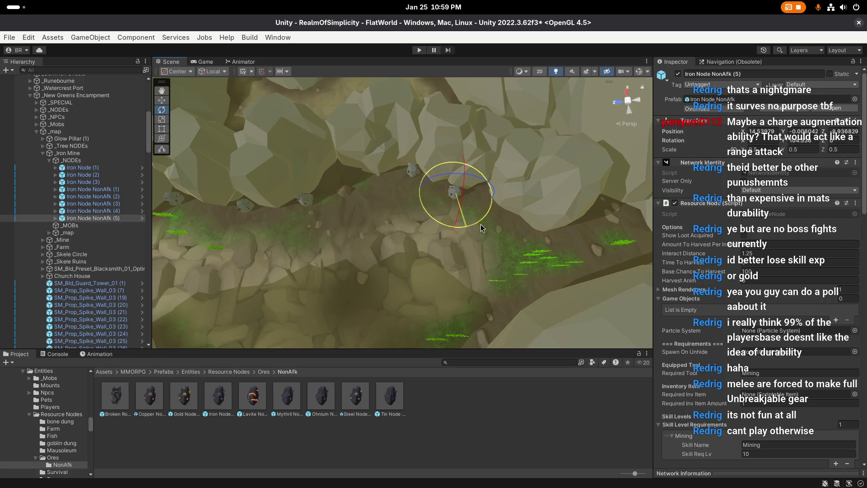
{"action": "key", "text": "f"}
{"action": "left_click_drag", "start_coordinate": [403, 219], "coordinate": [389, 211]}
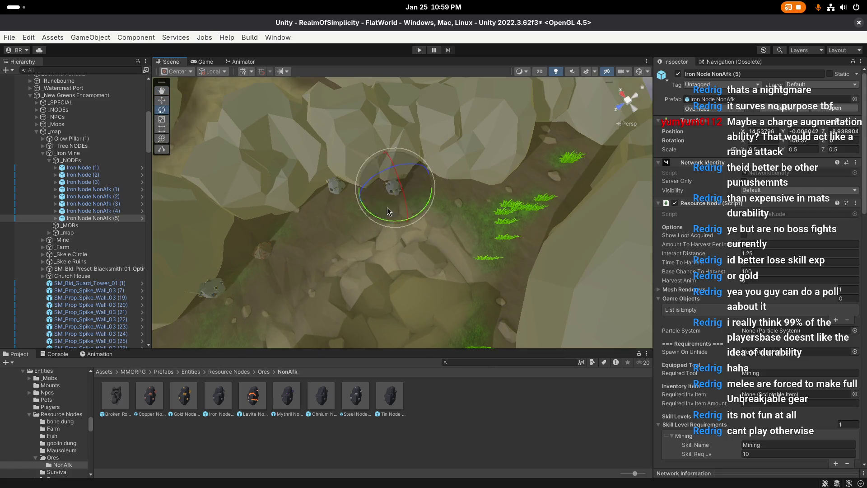
{"action": "key", "text": "ctrl+d"}
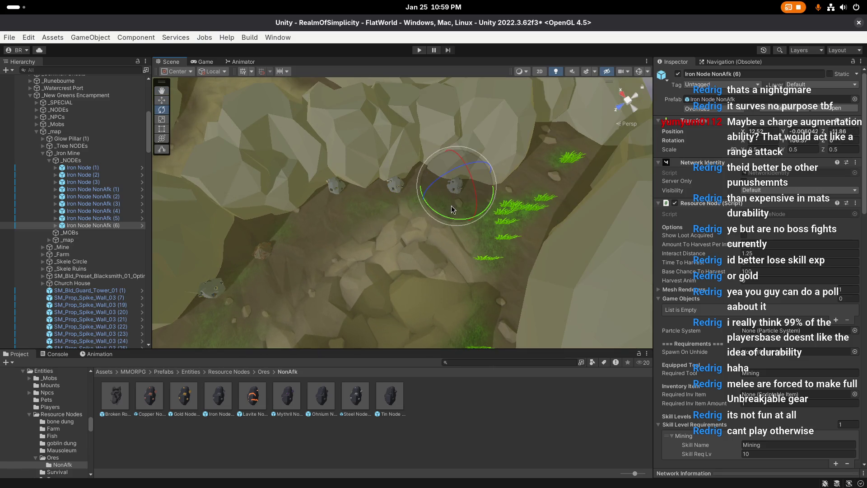
{"action": "key", "text": "w"}
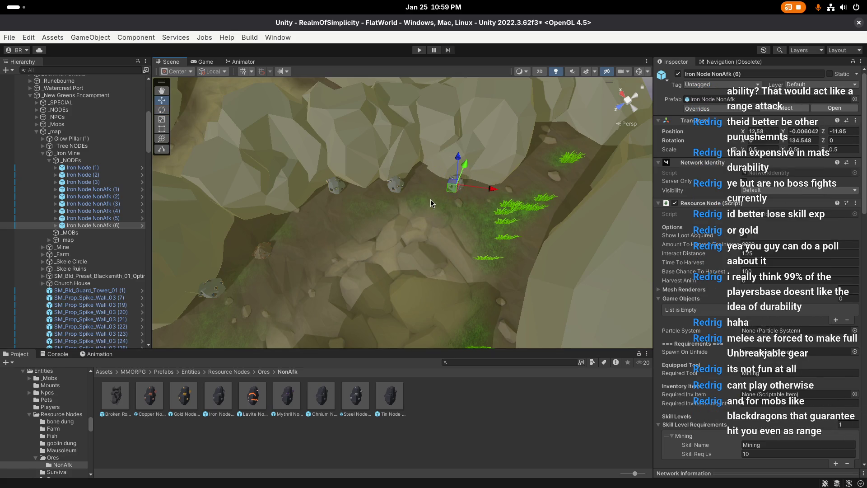
{"action": "left_click_drag", "start_coordinate": [431, 204], "coordinate": [425, 213]}
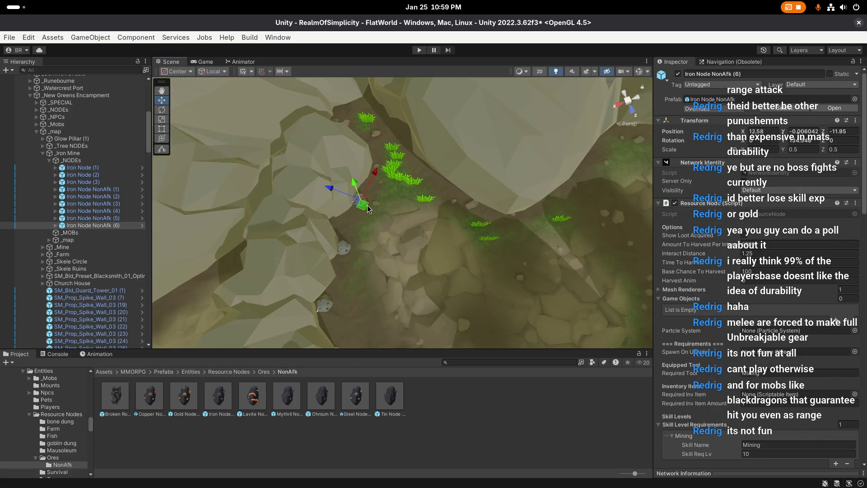
Add another NonAfk copy along the path at a new angle, then save the scene
{"action": "key", "text": "ctrl+d"}
{"action": "mouse_move", "coordinate": [369, 209]}
{"action": "left_mouse_down"}
{"action": "mouse_move", "coordinate": [363, 203]}
{"action": "mouse_move", "coordinate": [350, 223]}
{"action": "left_mouse_up"}
{"action": "key", "text": "f"}
{"action": "key", "text": "e"}
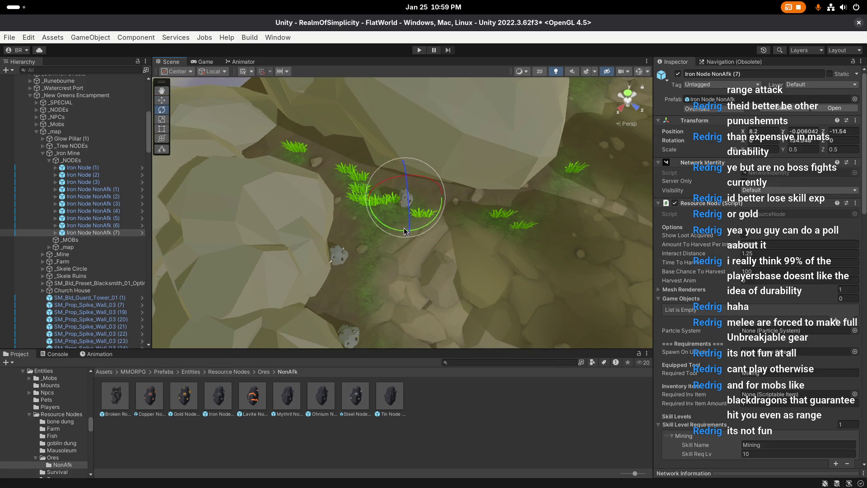
{"action": "left_click_drag", "start_coordinate": [404, 231], "coordinate": [289, 240]}
{"action": "key", "text": "w"}
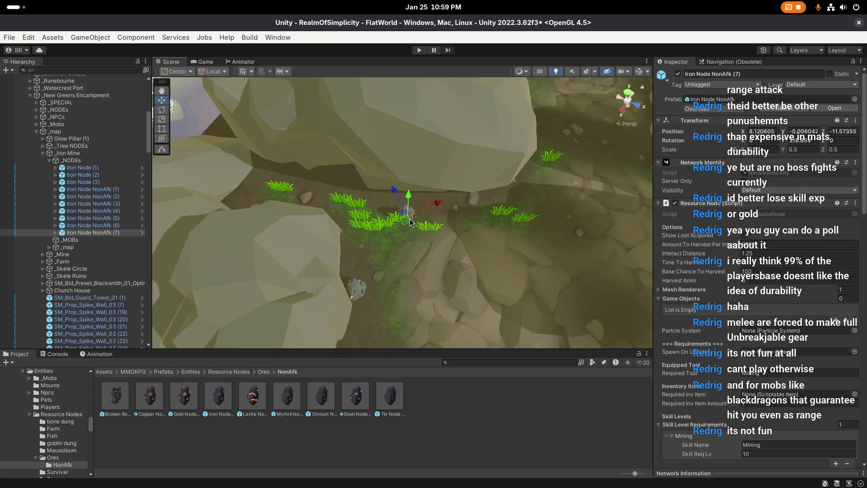
{"action": "mouse_move", "coordinate": [408, 221]}
{"action": "left_mouse_down"}
{"action": "mouse_move", "coordinate": [391, 214]}
{"action": "mouse_move", "coordinate": [465, 199]}
{"action": "mouse_move", "coordinate": [428, 193]}
{"action": "mouse_move", "coordinate": [449, 206]}
{"action": "mouse_move", "coordinate": [375, 211]}
{"action": "mouse_move", "coordinate": [433, 182]}
{"action": "left_mouse_up"}
{"action": "key", "text": "e"}
{"action": "key", "text": "w"}
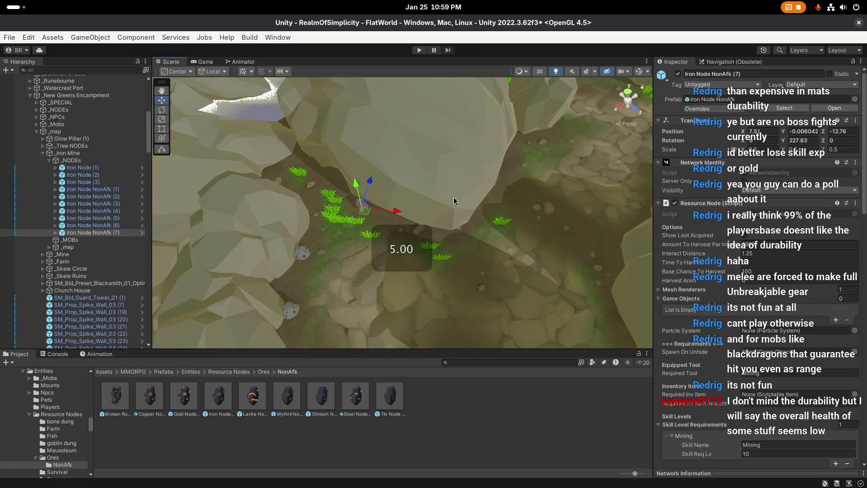
{"action": "key", "text": "ctrl+s"}
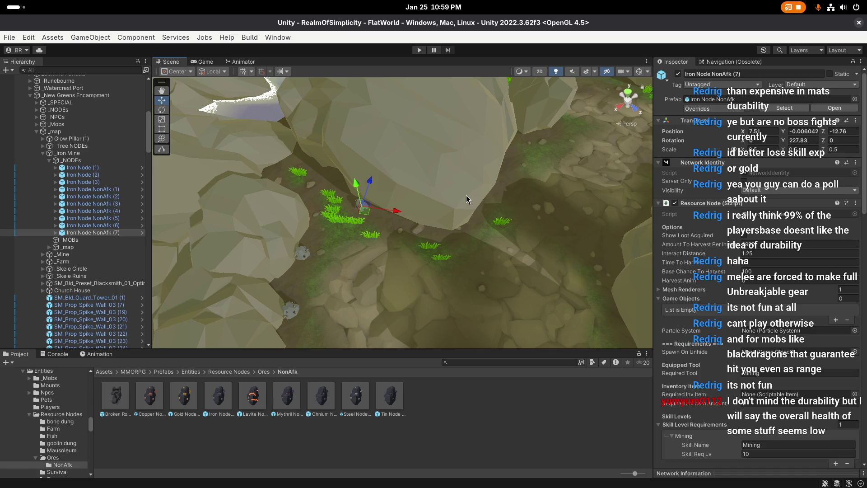
Place a further Iron Node NonAfk copy elsewhere in the mine, nudged against the rock wall
{"action": "mouse_move", "coordinate": [466, 195]}
{"action": "left_mouse_down"}
{"action": "mouse_move", "coordinate": [415, 206]}
{"action": "mouse_move", "coordinate": [362, 198]}
{"action": "left_mouse_up"}
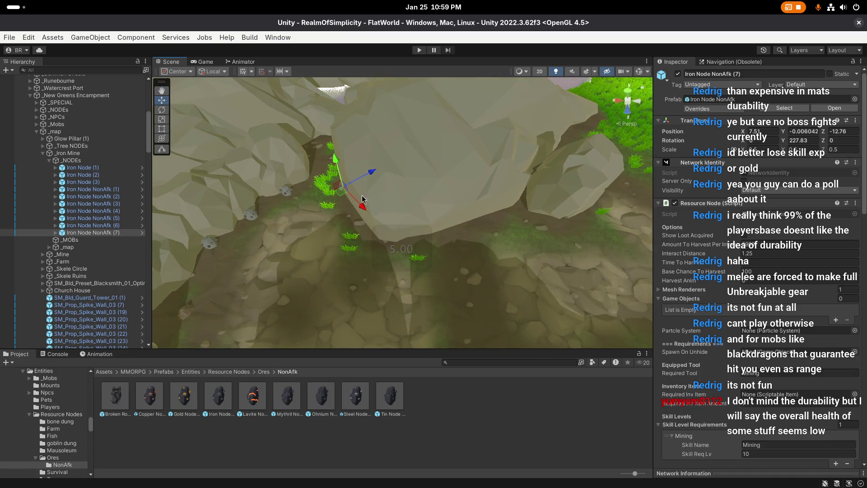
{"action": "key", "text": "f"}
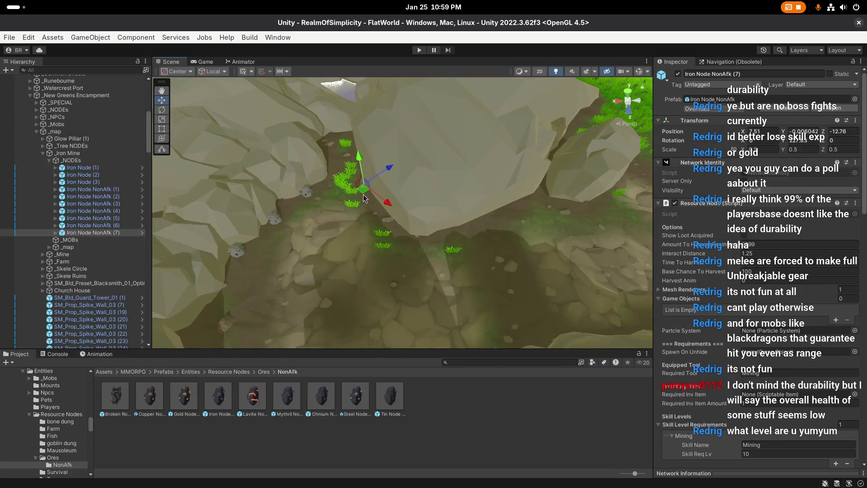
{"action": "key", "text": "ctrl+d"}
{"action": "mouse_move", "coordinate": [404, 250]}
{"action": "left_mouse_down"}
{"action": "mouse_move", "coordinate": [325, 238]}
{"action": "mouse_move", "coordinate": [335, 246]}
{"action": "mouse_move", "coordinate": [297, 173]}
{"action": "mouse_move", "coordinate": [341, 224]}
{"action": "mouse_move", "coordinate": [382, 231]}
{"action": "mouse_move", "coordinate": [437, 187]}
{"action": "mouse_move", "coordinate": [426, 243]}
{"action": "mouse_move", "coordinate": [231, 262]}
{"action": "mouse_move", "coordinate": [244, 288]}
{"action": "mouse_move", "coordinate": [362, 285]}
{"action": "mouse_move", "coordinate": [472, 237]}
{"action": "left_mouse_up"}
{"action": "key", "text": "f"}
{"action": "key", "text": "e"}
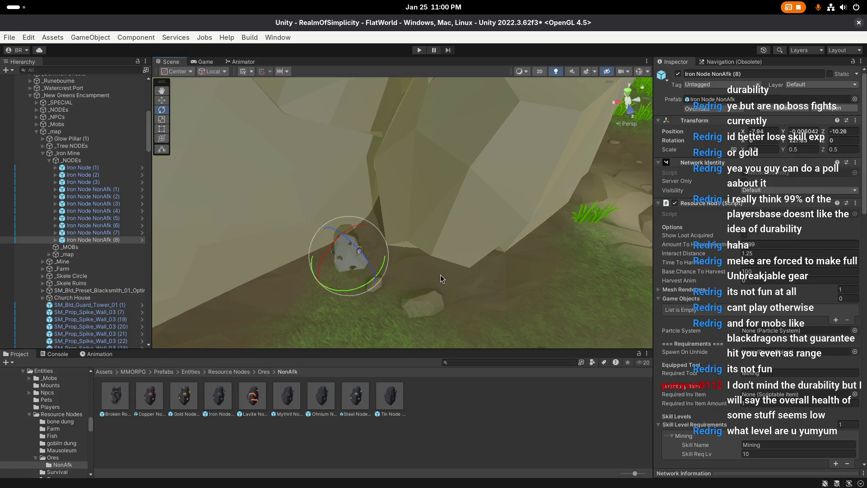
{"action": "left_click_drag", "start_coordinate": [441, 278], "coordinate": [429, 277]}
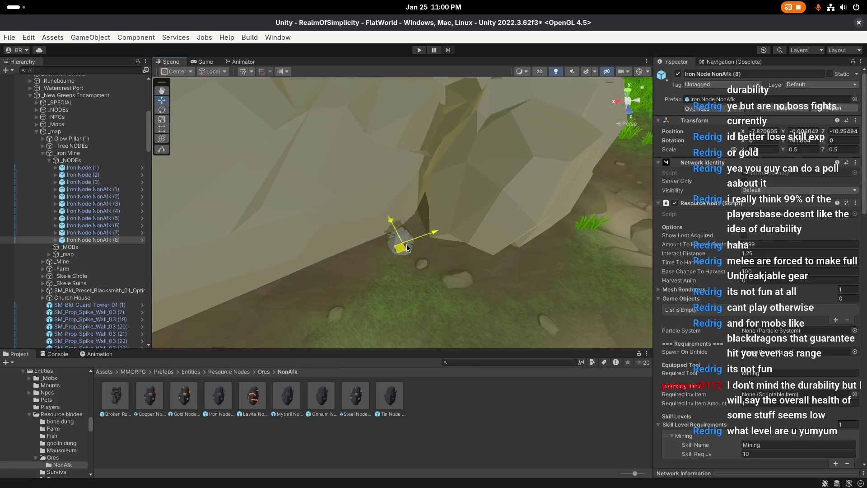
{"action": "mouse_move", "coordinate": [408, 248]}
{"action": "left_mouse_down"}
{"action": "mouse_move", "coordinate": [411, 241]}
{"action": "mouse_move", "coordinate": [374, 235]}
{"action": "left_mouse_up"}
{"action": "key", "text": "ctrl+d"}
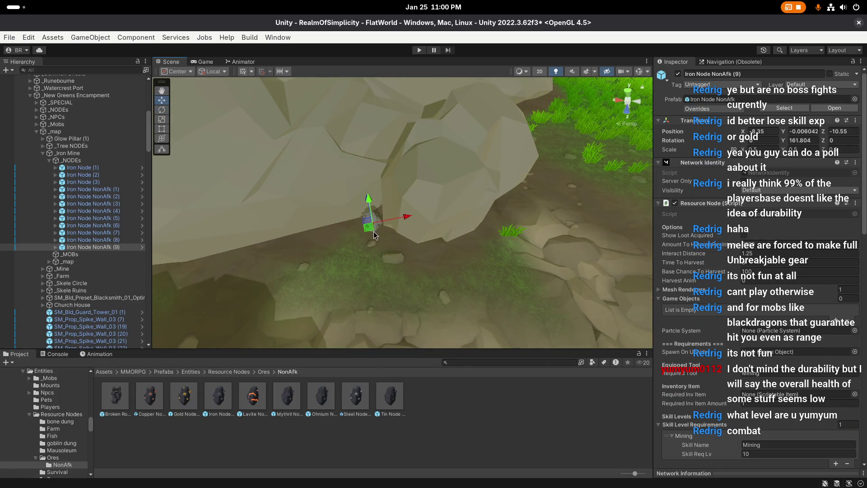
Settle the current Iron Node NonAfk copy on the path, then add a rotated copy farther along the canyon
{"action": "mouse_move", "coordinate": [421, 259]}
{"action": "left_mouse_down"}
{"action": "mouse_move", "coordinate": [461, 244]}
{"action": "mouse_move", "coordinate": [398, 254]}
{"action": "mouse_move", "coordinate": [422, 265]}
{"action": "left_mouse_up"}
{"action": "left_click_drag", "start_coordinate": [422, 265], "coordinate": [408, 270]}
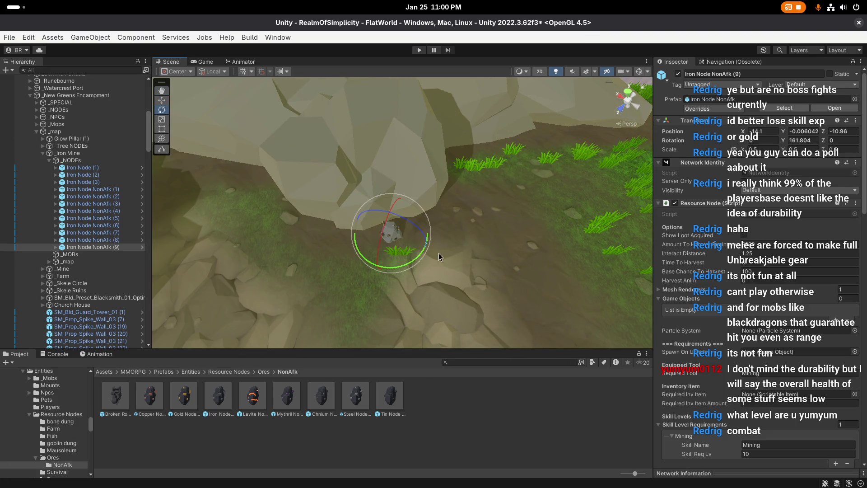
{"action": "mouse_move", "coordinate": [446, 244]}
{"action": "left_mouse_down"}
{"action": "mouse_move", "coordinate": [358, 248]}
{"action": "mouse_move", "coordinate": [567, 264]}
{"action": "left_mouse_up"}
{"action": "scroll", "coordinate": [358, 248], "scroll_direction": "up", "scroll_amount": 1}
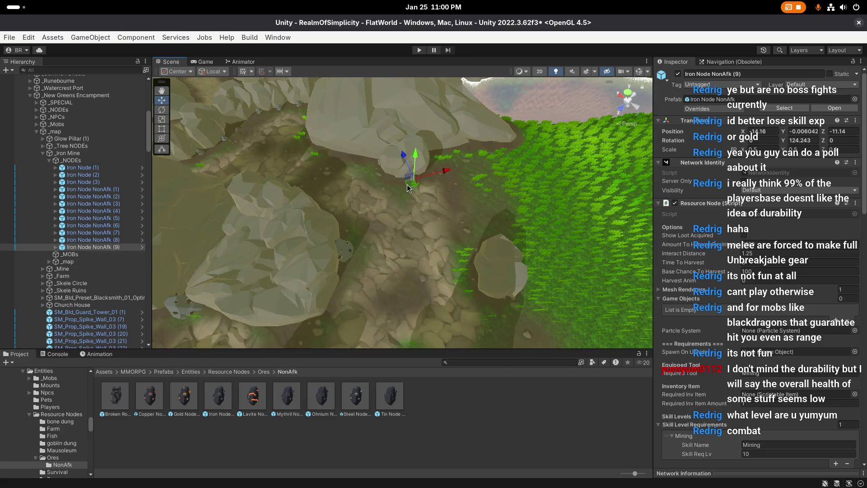
{"action": "key", "text": "ctrl+d"}
{"action": "mouse_move", "coordinate": [421, 194]}
{"action": "left_mouse_down"}
{"action": "mouse_move", "coordinate": [331, 228]}
{"action": "mouse_move", "coordinate": [374, 248]}
{"action": "mouse_move", "coordinate": [409, 202]}
{"action": "left_mouse_up"}
{"action": "key", "text": "f"}
{"action": "key", "text": "e"}
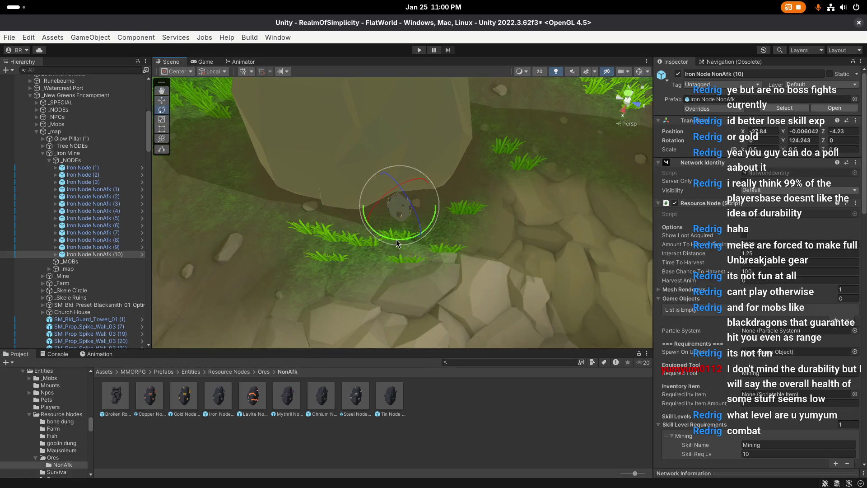
{"action": "mouse_move", "coordinate": [399, 242]}
{"action": "left_mouse_down"}
{"action": "mouse_move", "coordinate": [408, 235]}
{"action": "mouse_move", "coordinate": [401, 219]}
{"action": "mouse_move", "coordinate": [458, 206]}
{"action": "mouse_move", "coordinate": [364, 234]}
{"action": "mouse_move", "coordinate": [399, 186]}
{"action": "mouse_move", "coordinate": [421, 280]}
{"action": "left_mouse_up"}
{"action": "key", "text": "w"}
Duplicate two more iron nodes along the canyon path, each turned to a new angle
{"action": "key", "text": "ctrl+d"}
{"action": "key", "text": "ctrl+d"}
{"action": "mouse_move", "coordinate": [364, 253]}
{"action": "left_mouse_down"}
{"action": "mouse_move", "coordinate": [361, 194]}
{"action": "mouse_move", "coordinate": [491, 259]}
{"action": "mouse_move", "coordinate": [492, 217]}
{"action": "mouse_move", "coordinate": [517, 230]}
{"action": "mouse_move", "coordinate": [431, 235]}
{"action": "mouse_move", "coordinate": [412, 224]}
{"action": "left_mouse_up"}
{"action": "key", "text": "f"}
{"action": "key", "text": "e"}
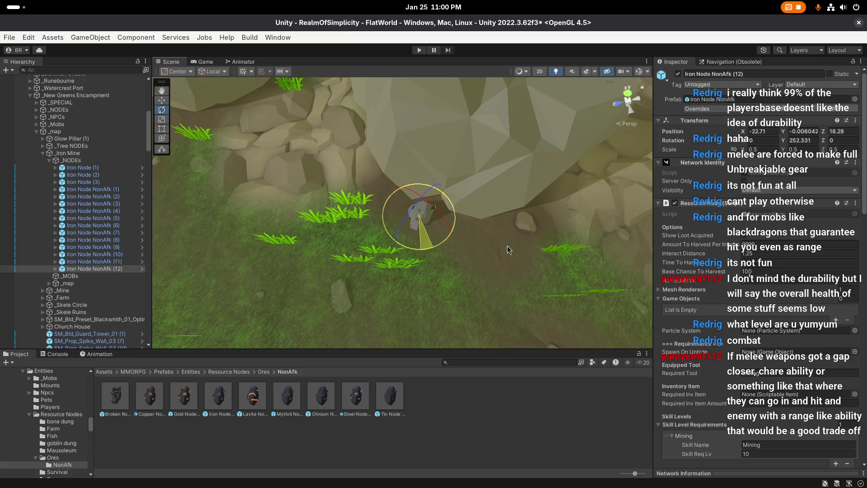
{"action": "mouse_move", "coordinate": [508, 246]}
{"action": "left_mouse_down"}
{"action": "mouse_move", "coordinate": [623, 242]}
{"action": "mouse_move", "coordinate": [343, 219]}
{"action": "mouse_move", "coordinate": [246, 222]}
{"action": "left_mouse_up"}
{"action": "key", "text": "w"}
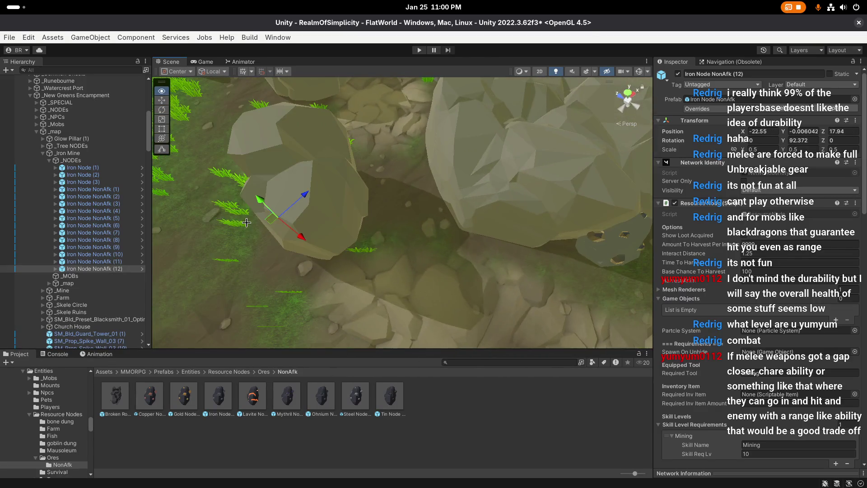
{"action": "mouse_move", "coordinate": [474, 199]}
{"action": "left_mouse_down"}
{"action": "mouse_move", "coordinate": [329, 223]}
{"action": "mouse_move", "coordinate": [329, 214]}
{"action": "mouse_move", "coordinate": [406, 236]}
{"action": "mouse_move", "coordinate": [367, 223]}
{"action": "mouse_move", "coordinate": [505, 210]}
{"action": "mouse_move", "coordinate": [441, 223]}
{"action": "mouse_move", "coordinate": [454, 237]}
{"action": "mouse_move", "coordinate": [422, 215]}
{"action": "mouse_move", "coordinate": [404, 231]}
{"action": "left_mouse_up"}
{"action": "key", "text": "ctrl+d"}
{"action": "key", "text": "e"}
{"action": "key", "text": "w"}
{"action": "mouse_move", "coordinate": [248, 259]}
{"action": "left_mouse_down"}
{"action": "mouse_move", "coordinate": [514, 227]}
{"action": "mouse_move", "coordinate": [506, 205]}
{"action": "mouse_move", "coordinate": [317, 217]}
{"action": "mouse_move", "coordinate": [379, 199]}
{"action": "mouse_move", "coordinate": [307, 211]}
{"action": "left_mouse_up"}
Add two more iron node copies in the next path section, spun to new headings
{"action": "key", "text": "ctrl+d"}
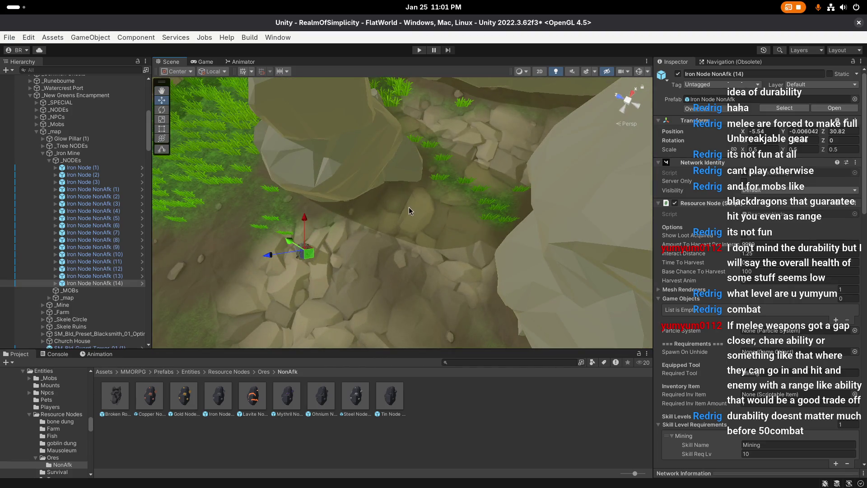
{"action": "key", "text": "f"}
{"action": "key", "text": "e"}
{"action": "mouse_move", "coordinate": [420, 213]}
{"action": "left_mouse_down"}
{"action": "mouse_move", "coordinate": [430, 214]}
{"action": "mouse_move", "coordinate": [267, 230]}
{"action": "mouse_move", "coordinate": [398, 195]}
{"action": "mouse_move", "coordinate": [361, 179]}
{"action": "left_mouse_up"}
{"action": "key", "text": "w"}
{"action": "key", "text": "ctrl+d"}
{"action": "key", "text": "f"}
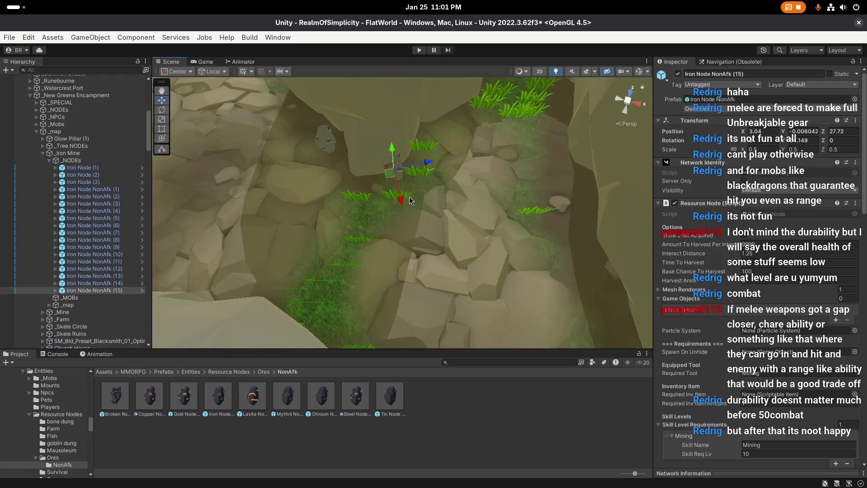
{"action": "key", "text": "e"}
{"action": "mouse_move", "coordinate": [417, 149]}
{"action": "left_mouse_down"}
{"action": "mouse_move", "coordinate": [575, 162]}
{"action": "mouse_move", "coordinate": [396, 195]}
{"action": "mouse_move", "coordinate": [407, 175]}
{"action": "mouse_move", "coordinate": [348, 164]}
{"action": "mouse_move", "coordinate": [332, 177]}
{"action": "left_mouse_up"}
{"action": "key", "text": "w"}
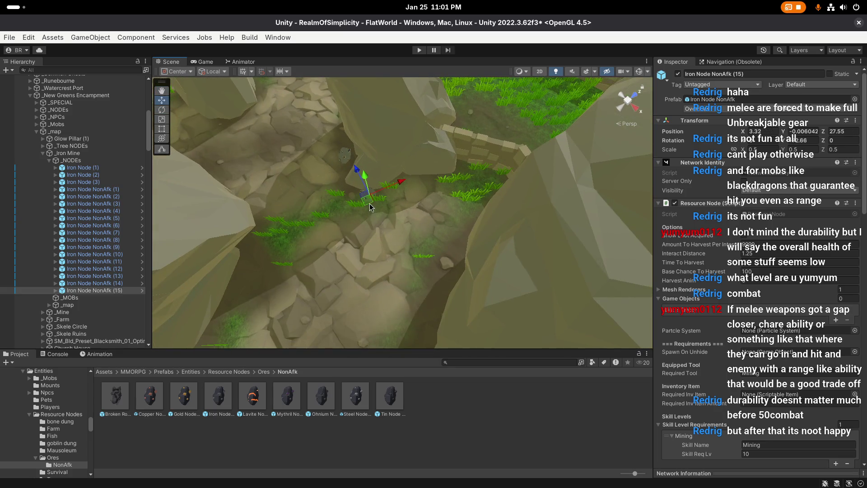
Place the last iron node copy up the path near its edge, then clear the selection
{"action": "key", "text": "ctrl+d"}
{"action": "left_click_drag", "start_coordinate": [370, 207], "coordinate": [400, 201]}
{"action": "key", "text": "f"}
{"action": "key", "text": "e"}
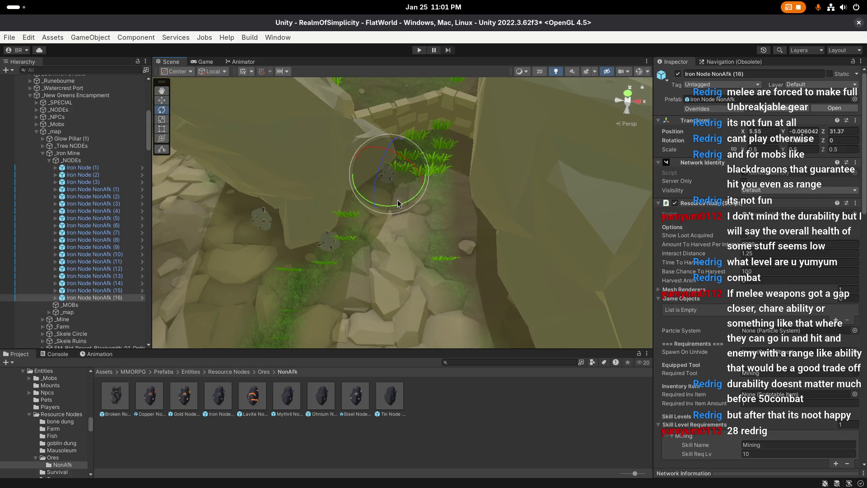
{"action": "key", "text": "w"}
{"action": "left_click_drag", "start_coordinate": [387, 183], "coordinate": [470, 256]}
{"action": "key", "text": "f"}
{"action": "key", "text": "e"}
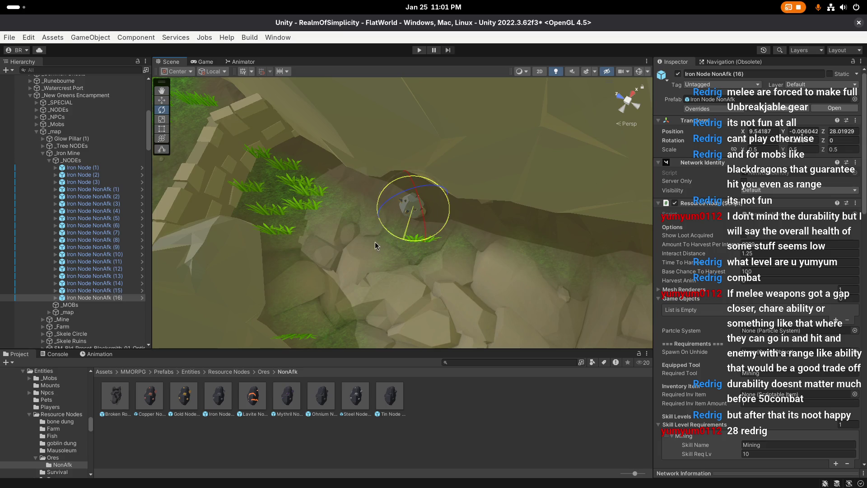
{"action": "key", "text": "w"}
{"action": "mouse_move", "coordinate": [430, 194]}
{"action": "left_mouse_down"}
{"action": "mouse_move", "coordinate": [366, 226]}
{"action": "mouse_move", "coordinate": [451, 240]}
{"action": "left_mouse_up"}
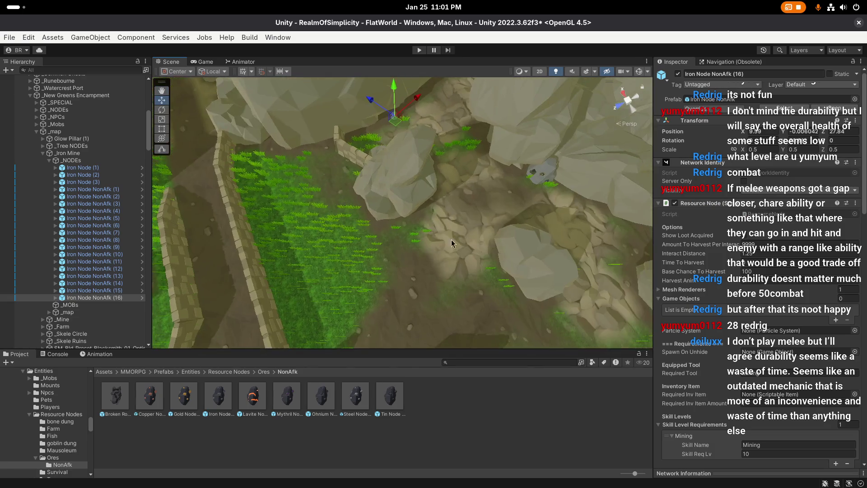
{"action": "left_click", "coordinate": [419, 260]}
{"action": "scroll", "coordinate": [419, 259], "scroll_direction": "up", "scroll_amount": 2}
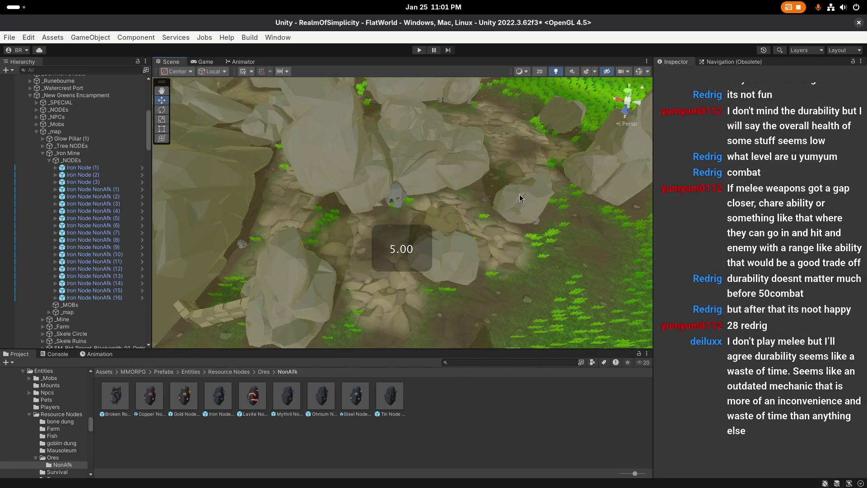
Save the scene with the new Iron Mine node placements
{"action": "key", "text": "ctrl+s"}
{"action": "scroll", "coordinate": [525, 195], "scroll_direction": "up", "scroll_amount": 1}
{"action": "mouse_move", "coordinate": [362, 219]}
{"action": "left_mouse_down"}
{"action": "mouse_move", "coordinate": [392, 213]}
{"action": "mouse_move", "coordinate": [459, 222]}
{"action": "mouse_move", "coordinate": [351, 237]}
{"action": "mouse_move", "coordinate": [622, 222]}
{"action": "mouse_move", "coordinate": [323, 187]}
{"action": "mouse_move", "coordinate": [419, 179]}
{"action": "mouse_move", "coordinate": [331, 220]}
{"action": "left_mouse_up"}
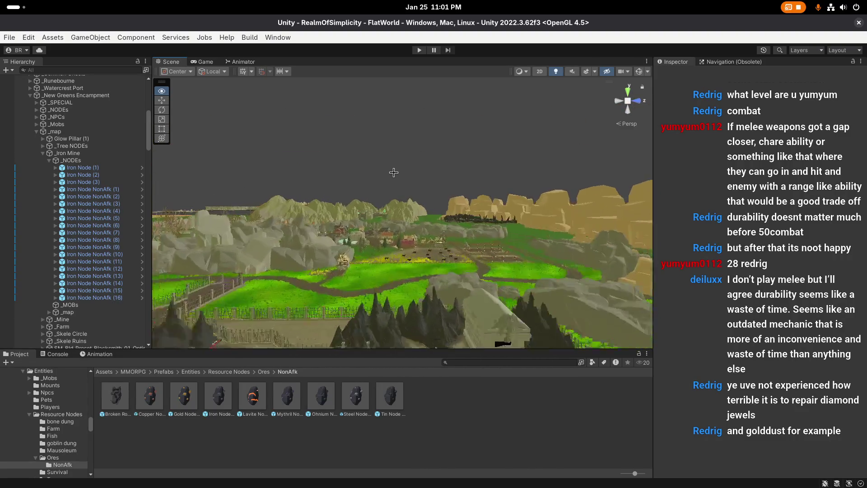
Fly the Scene camera past the village to the swamp and select a Mythril Node
{"action": "scroll", "coordinate": [393, 170], "scroll_direction": "up", "scroll_amount": 2}
{"action": "mouse_move", "coordinate": [604, 242]}
{"action": "left_mouse_down"}
{"action": "mouse_move", "coordinate": [394, 281]}
{"action": "mouse_move", "coordinate": [233, 195]}
{"action": "left_mouse_up"}
{"action": "scroll", "coordinate": [352, 224], "scroll_direction": "up", "scroll_amount": 1}
{"action": "left_click_drag", "start_coordinate": [347, 220], "coordinate": [357, 229]}
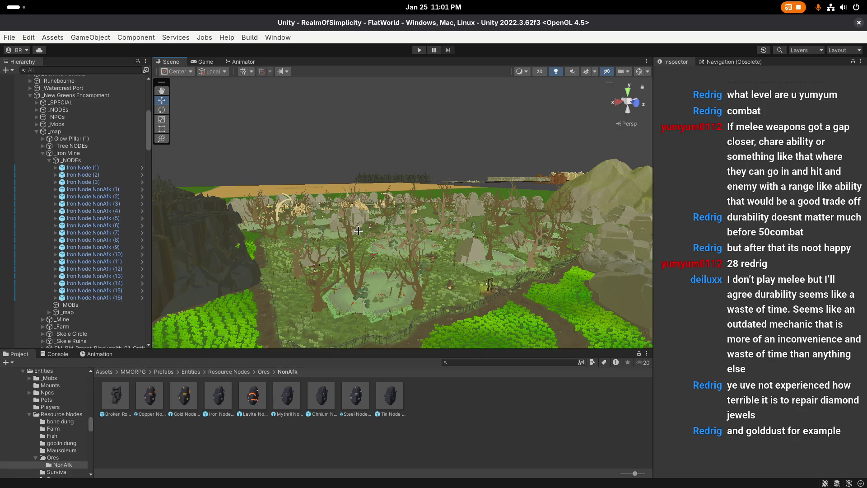
{"action": "scroll", "coordinate": [367, 250], "scroll_direction": "up", "scroll_amount": 1}
{"action": "key", "text": "w"}
{"action": "mouse_move", "coordinate": [367, 250]}
{"action": "left_mouse_down"}
{"action": "mouse_move", "coordinate": [391, 250]}
{"action": "mouse_move", "coordinate": [328, 223]}
{"action": "mouse_move", "coordinate": [263, 277]}
{"action": "mouse_move", "coordinate": [369, 209]}
{"action": "left_mouse_up"}
{"action": "scroll", "coordinate": [388, 249], "scroll_direction": "down", "scroll_amount": 1}
{"action": "key", "text": "w"}
{"action": "scroll", "coordinate": [280, 264], "scroll_direction": "up", "scroll_amount": 1}
{"action": "left_click", "coordinate": [369, 209]}
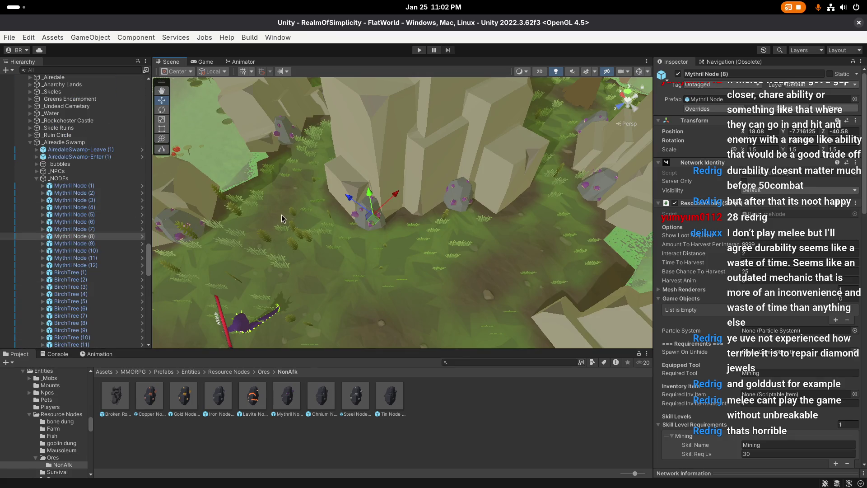
Shift-select Mythril Nodes (2) through (12) in the Hierarchy, delete them, and reselect Mythril Node (1)
{"action": "scroll", "coordinate": [271, 221], "scroll_direction": "down", "scroll_amount": 2}
{"action": "left_click", "coordinate": [775, 110]}
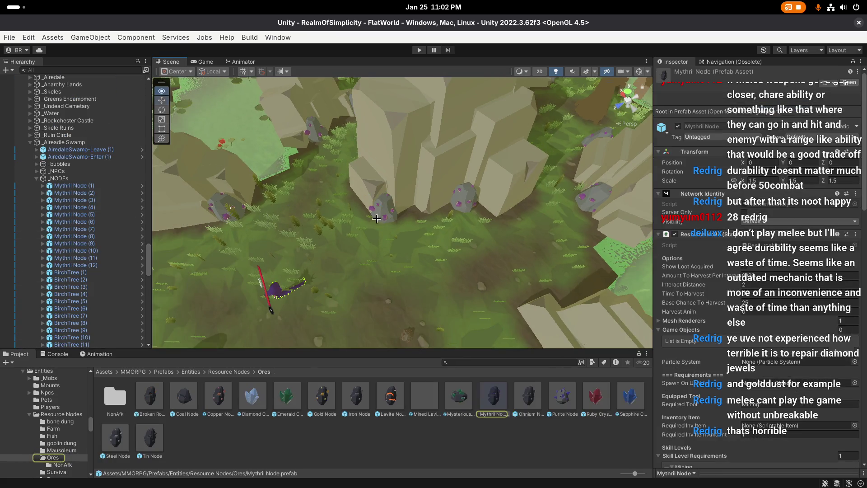
{"action": "left_click", "coordinate": [73, 186]}
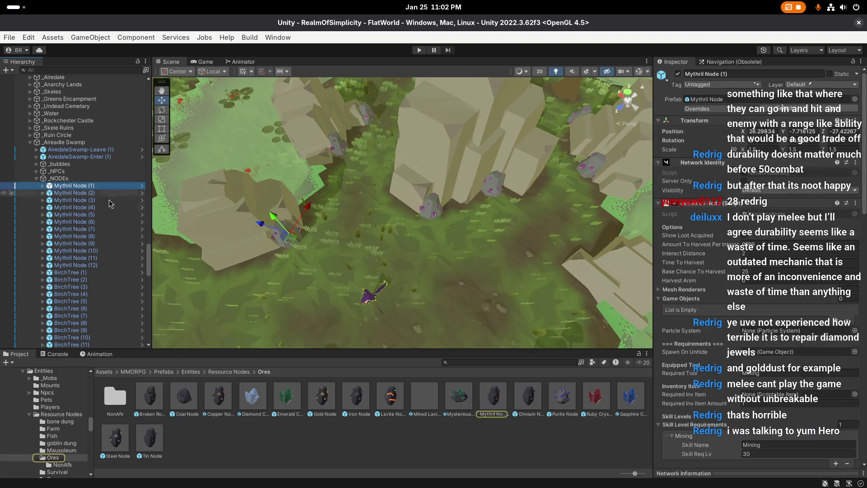
{"action": "left_click", "coordinate": [98, 265]}
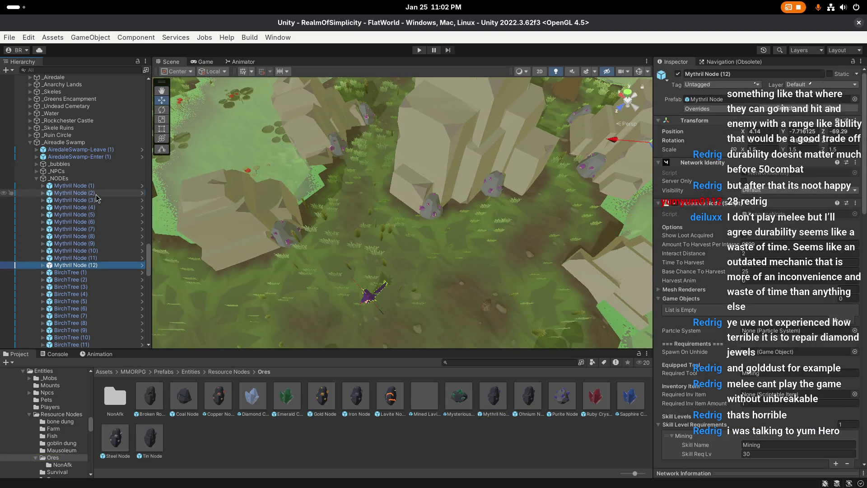
{"action": "left_click", "coordinate": [96, 194], "text": "shift"}
{"action": "key", "text": "Delete"}
{"action": "left_click", "coordinate": [72, 185]}
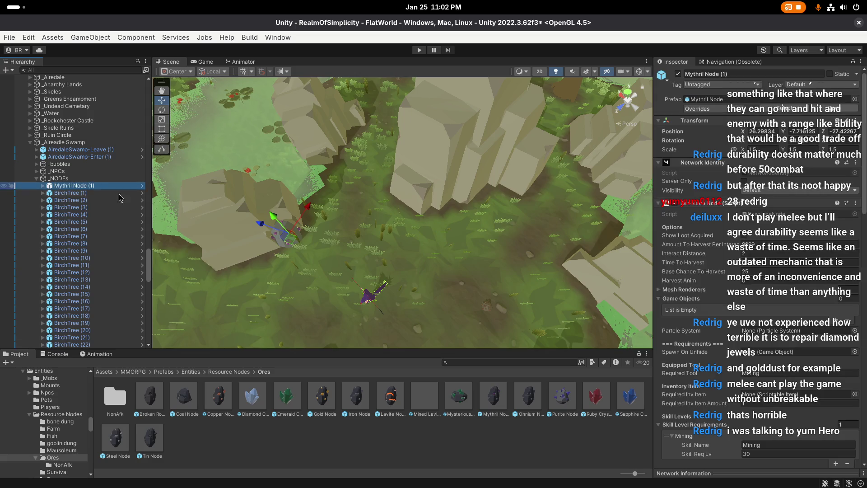
{"action": "scroll", "coordinate": [452, 228], "scroll_direction": "down", "scroll_amount": 3}
{"action": "scroll", "coordinate": [90, 205], "scroll_direction": "down", "scroll_amount": 15}
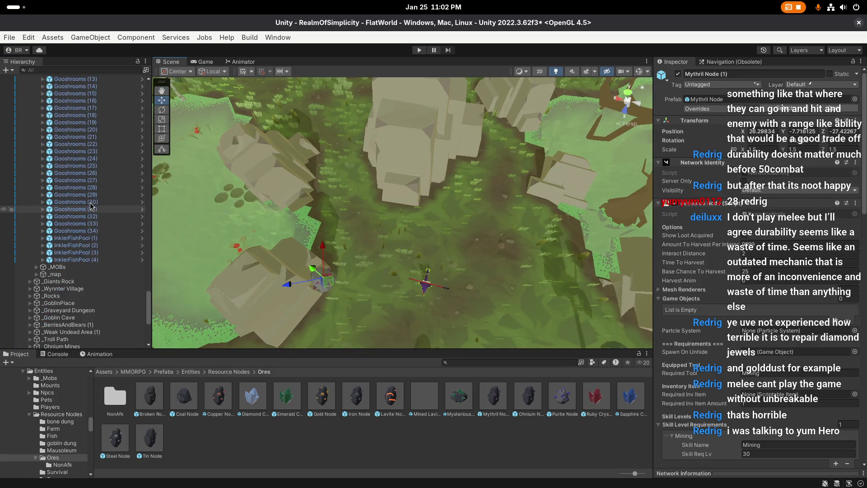
{"action": "scroll", "coordinate": [92, 206], "scroll_direction": "up", "scroll_amount": 10}
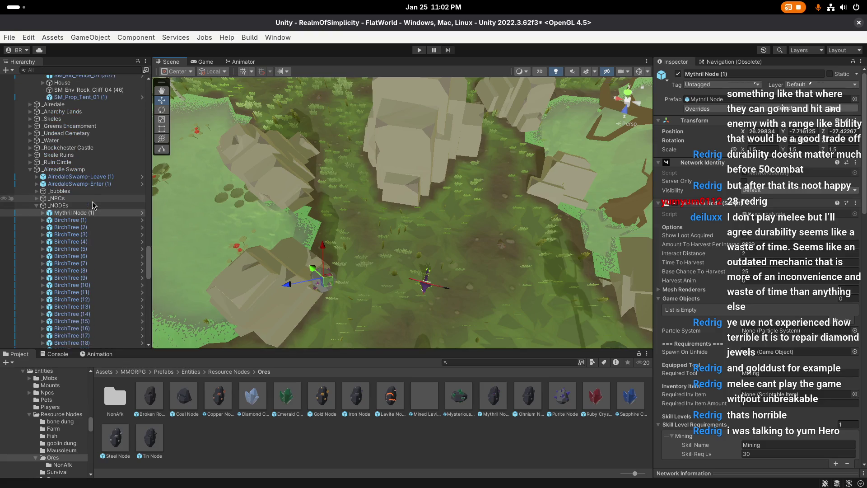
Slide and rotate Mythril Node (1) against the swamp cliff base
{"action": "mouse_move", "coordinate": [398, 194]}
{"action": "left_mouse_down"}
{"action": "mouse_move", "coordinate": [318, 238]}
{"action": "mouse_move", "coordinate": [400, 221]}
{"action": "mouse_move", "coordinate": [348, 223]}
{"action": "left_mouse_up"}
{"action": "scroll", "coordinate": [316, 253], "scroll_direction": "up", "scroll_amount": 3}
{"action": "key", "text": "e"}
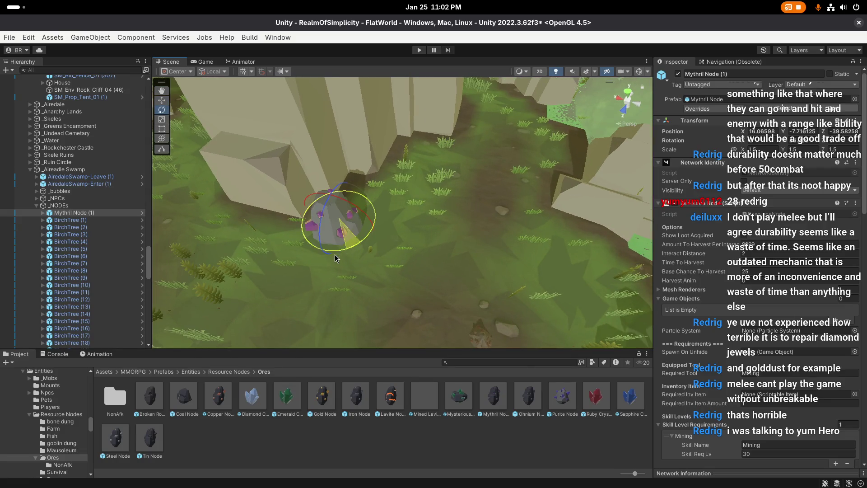
{"action": "left_click_drag", "start_coordinate": [302, 269], "coordinate": [416, 261]}
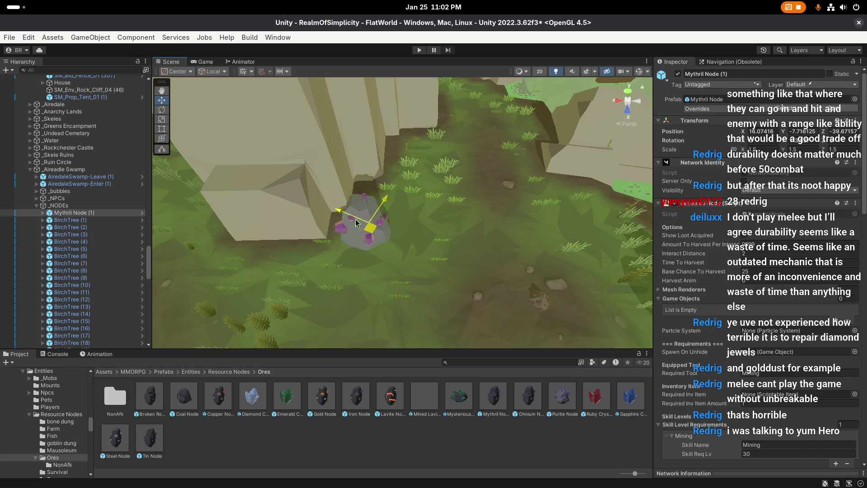
{"action": "left_click_drag", "start_coordinate": [357, 222], "coordinate": [345, 212]}
{"action": "key", "text": "e"}
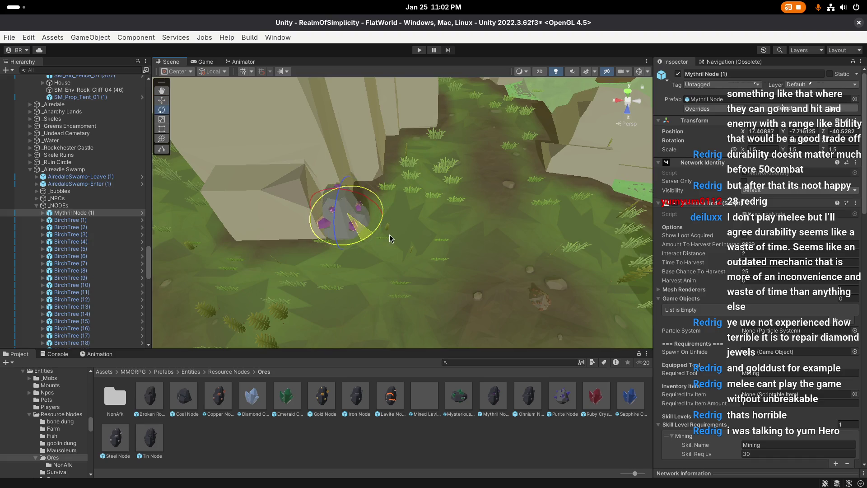
{"action": "key", "text": "w"}
{"action": "key", "text": "f"}
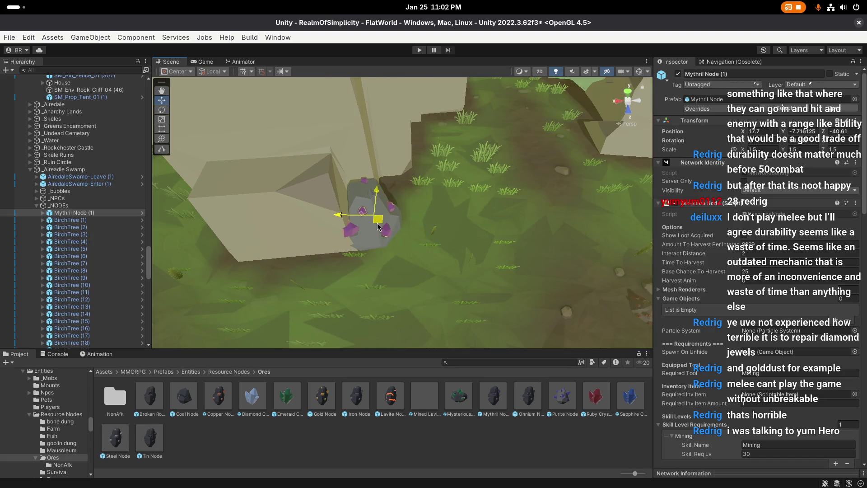
{"action": "left_click_drag", "start_coordinate": [379, 228], "coordinate": [455, 236]}
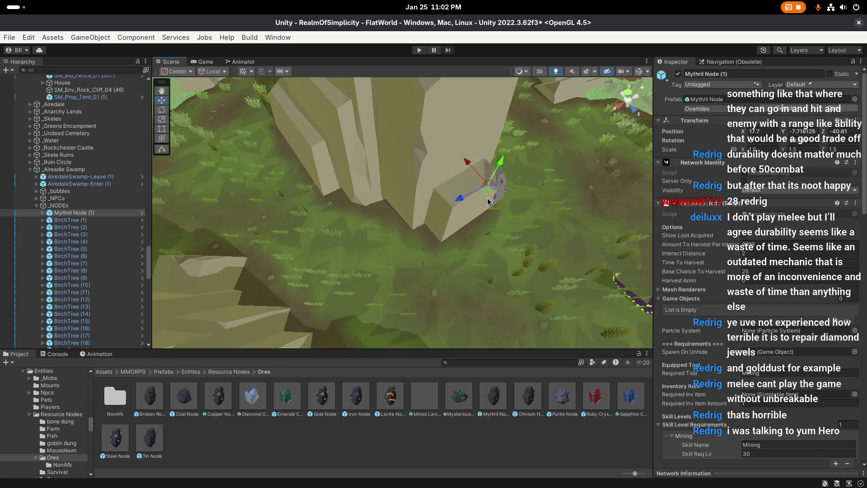
Duplicate it as Mythril Node (2) and move the copy further along the cliff
{"action": "key", "text": "ctrl+d"}
{"action": "left_click_drag", "start_coordinate": [488, 202], "coordinate": [322, 190]}
{"action": "key", "text": "f"}
{"action": "key", "text": "e"}
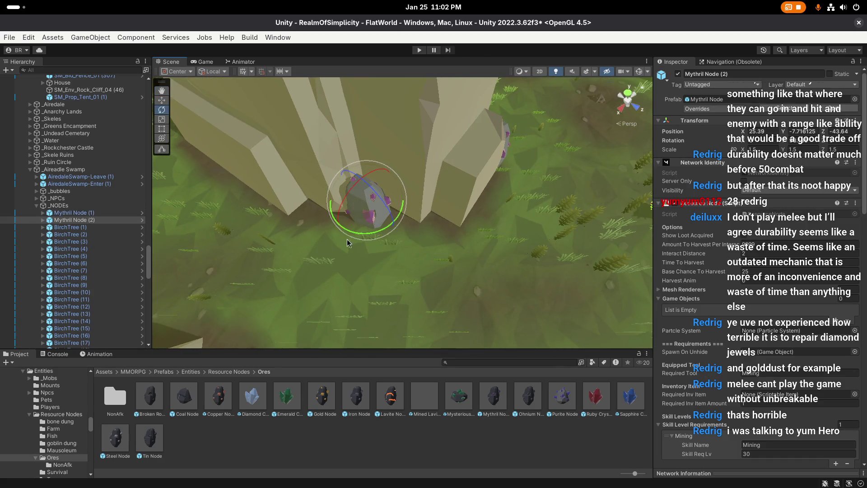
{"action": "key", "text": "w"}
{"action": "key", "text": "f"}
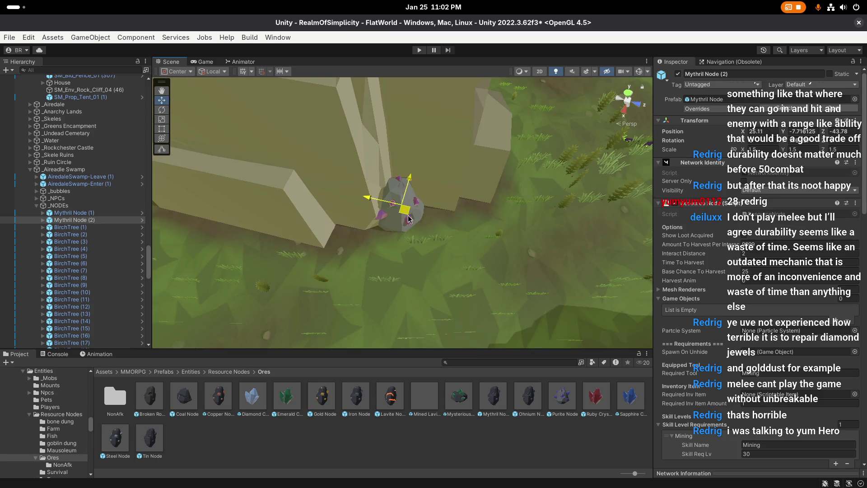
{"action": "mouse_move", "coordinate": [404, 222]}
{"action": "left_mouse_down"}
{"action": "mouse_move", "coordinate": [357, 213]}
{"action": "mouse_move", "coordinate": [412, 212]}
{"action": "left_mouse_up"}
Add Mythril Node (3) as a third copy by the cliff and save the scene
{"action": "key", "text": "ctrl+d"}
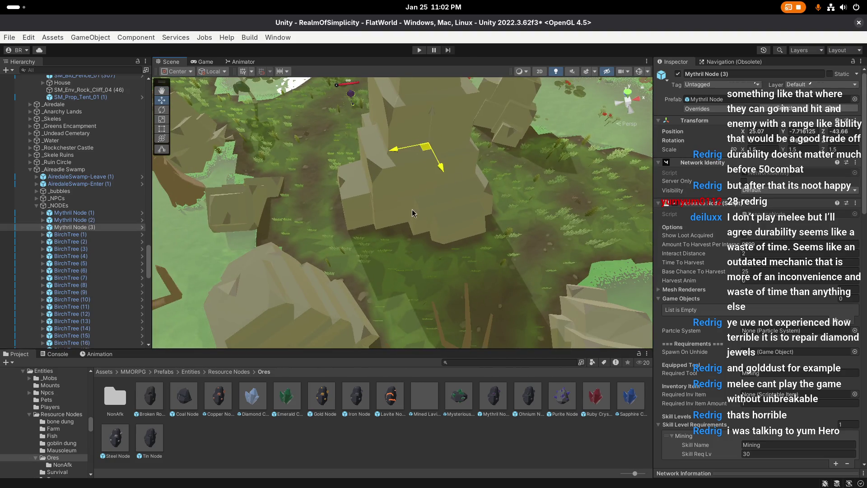
{"action": "left_click_drag", "start_coordinate": [405, 246], "coordinate": [455, 261]}
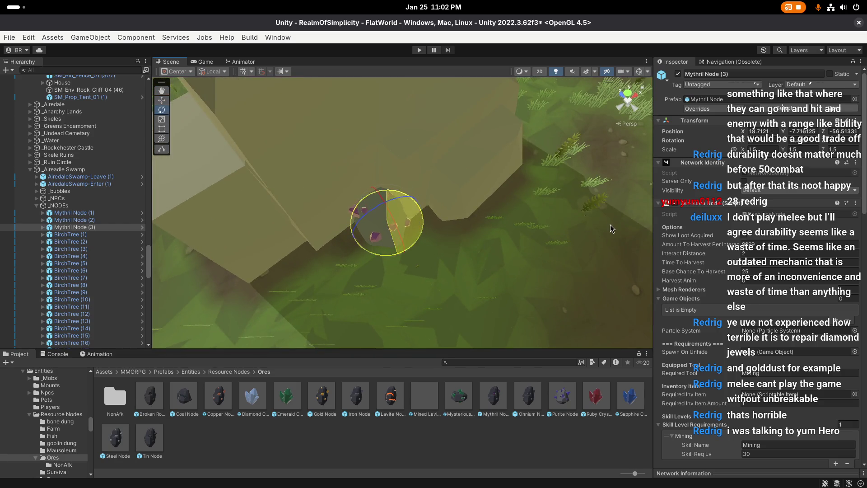
{"action": "key", "text": "w"}
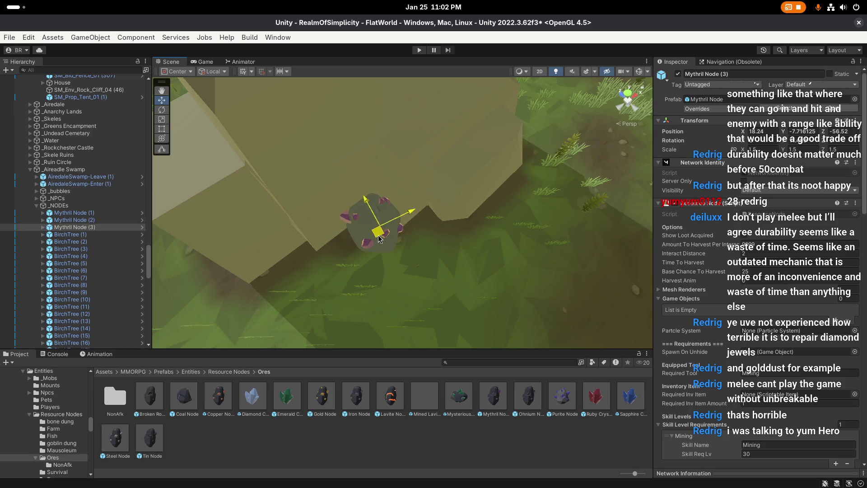
{"action": "mouse_move", "coordinate": [378, 239]}
{"action": "left_mouse_down"}
{"action": "mouse_move", "coordinate": [343, 232]}
{"action": "mouse_move", "coordinate": [375, 225]}
{"action": "mouse_move", "coordinate": [255, 190]}
{"action": "mouse_move", "coordinate": [481, 206]}
{"action": "mouse_move", "coordinate": [446, 190]}
{"action": "left_mouse_up"}
{"action": "scroll", "coordinate": [255, 190], "scroll_direction": "down", "scroll_amount": 3}
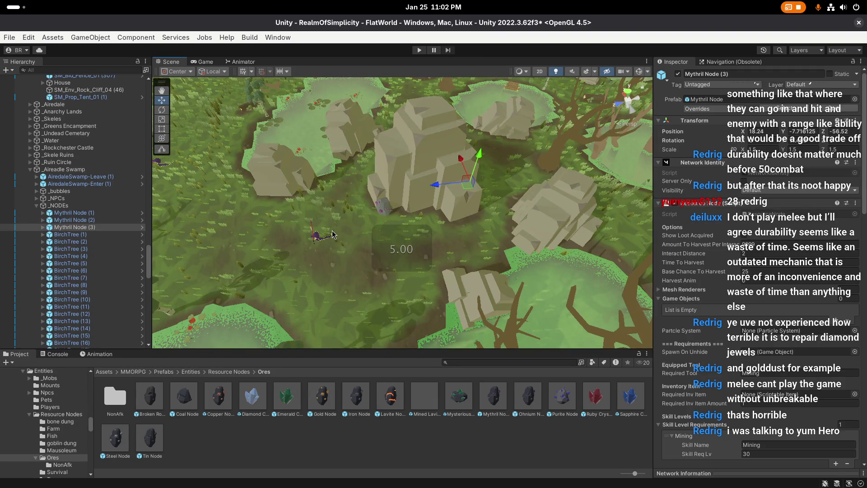
{"action": "key", "text": "ctrl+s"}
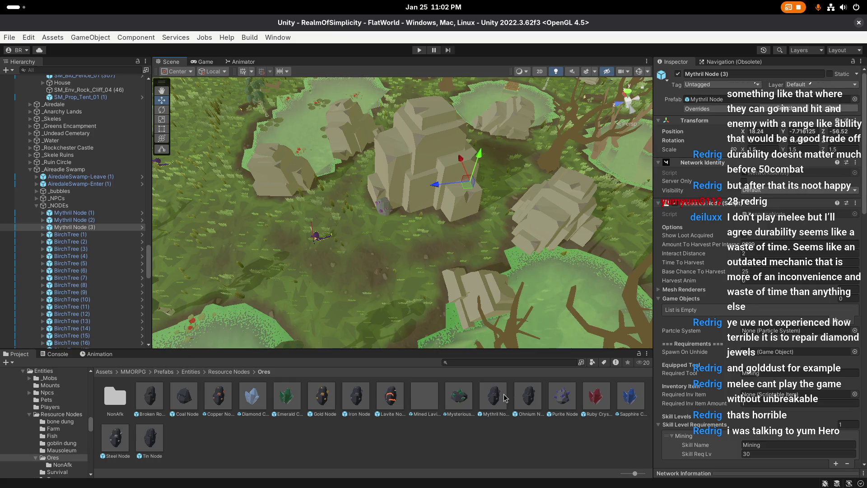
Drop the Mythril Node NonAfk prefab from Ores/NonAfk into the scene, parented under _NODEs
{"action": "double_click", "coordinate": [115, 396]}
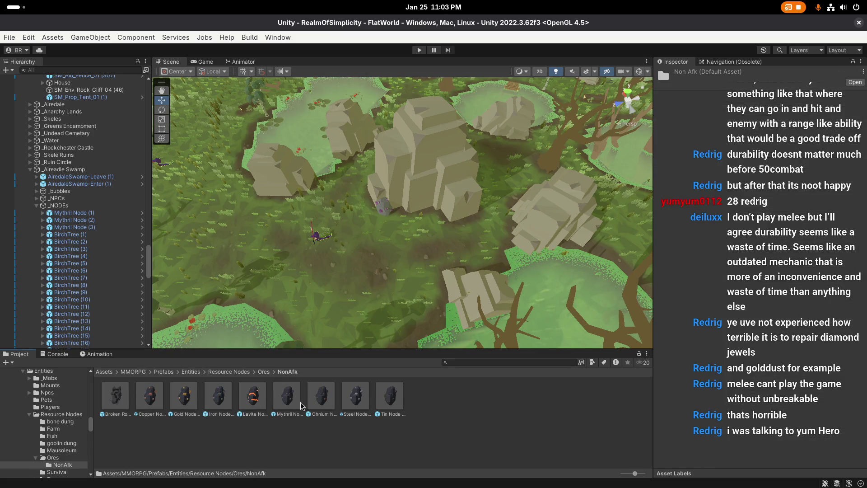
{"action": "left_click", "coordinate": [286, 393]}
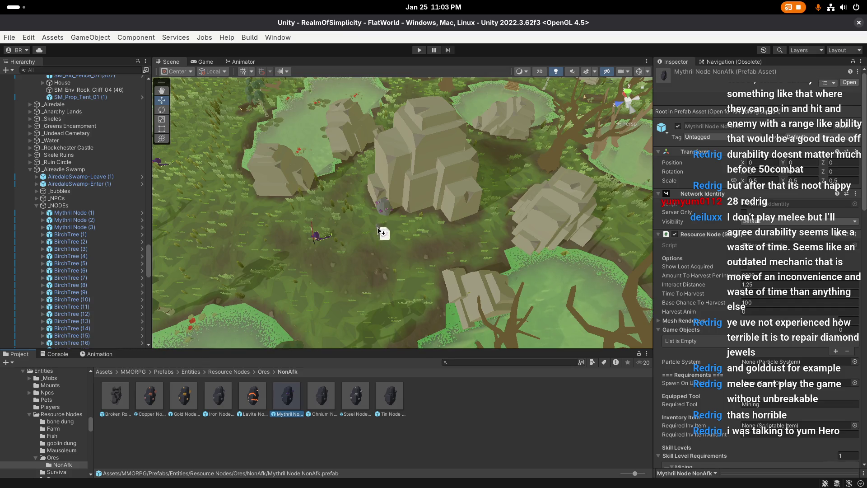
{"action": "left_click_drag", "start_coordinate": [371, 231], "coordinate": [369, 230]}
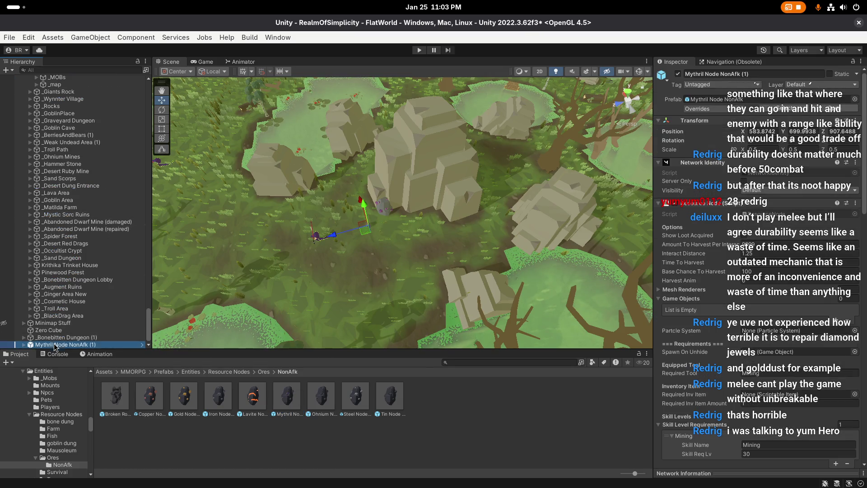
{"action": "mouse_move", "coordinate": [70, 345]}
{"action": "left_mouse_down"}
{"action": "mouse_move", "coordinate": [65, 77]}
{"action": "mouse_move", "coordinate": [88, 78]}
{"action": "mouse_move", "coordinate": [78, 235]}
{"action": "left_mouse_up"}
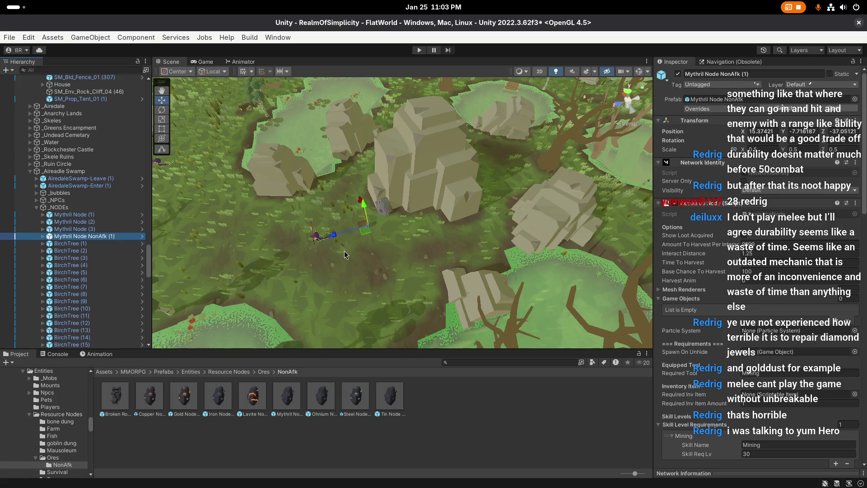
Rotate the NonAfk rock and push it against the cliff base beside the mythril rock
{"action": "key", "text": "f"}
{"action": "scroll", "coordinate": [416, 226], "scroll_direction": "up", "scroll_amount": 2}
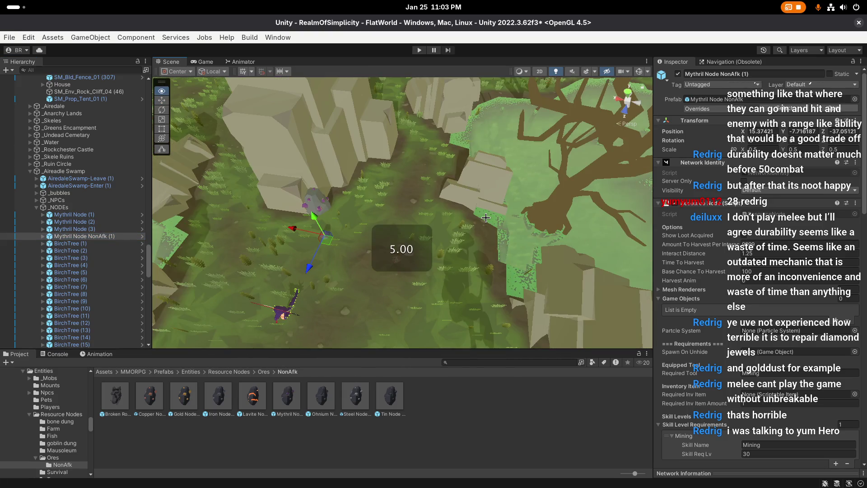
{"action": "left_click_drag", "start_coordinate": [417, 199], "coordinate": [338, 200]}
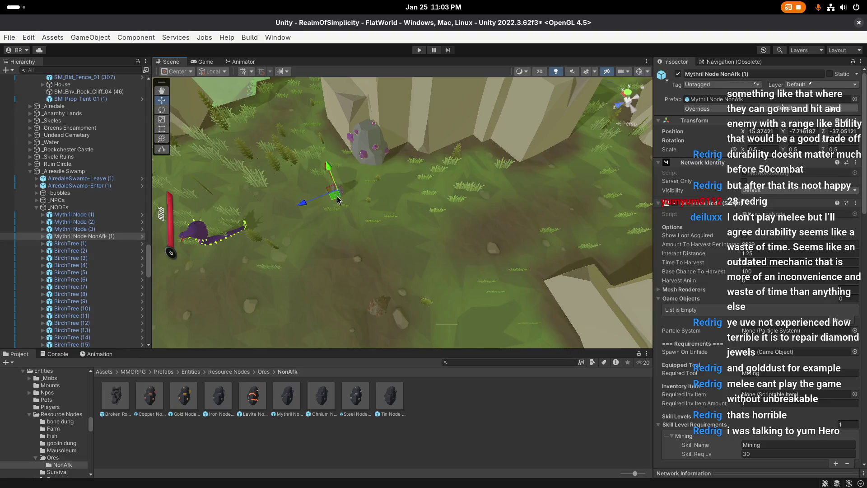
{"action": "scroll", "coordinate": [417, 172], "scroll_direction": "up", "scroll_amount": 5}
{"action": "key", "text": "e"}
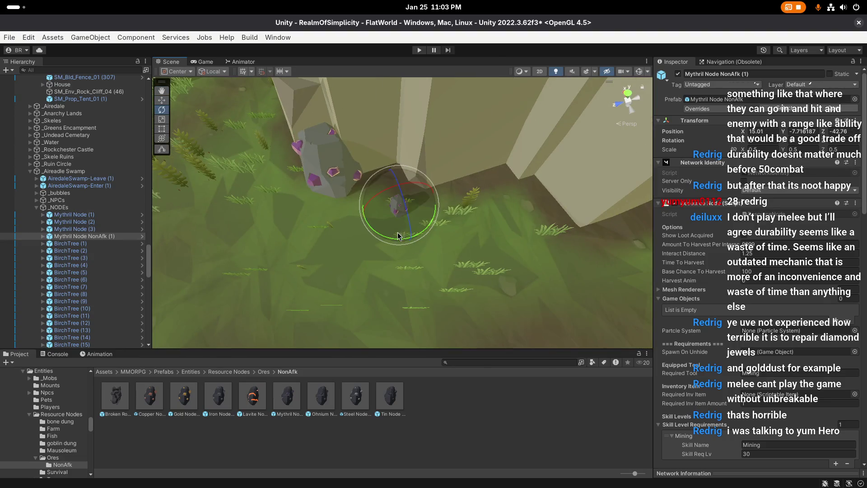
{"action": "left_click_drag", "start_coordinate": [427, 242], "coordinate": [277, 248]}
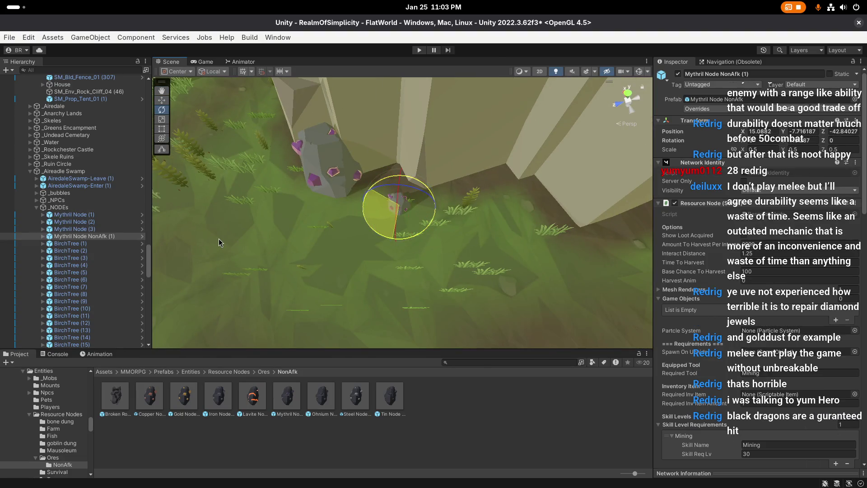
{"action": "left_click_drag", "start_coordinate": [220, 242], "coordinate": [217, 243]}
{"action": "key", "text": "w"}
{"action": "key", "text": "f"}
{"action": "mouse_move", "coordinate": [364, 212]}
{"action": "left_mouse_down"}
{"action": "mouse_move", "coordinate": [370, 207]}
{"action": "mouse_move", "coordinate": [351, 206]}
{"action": "mouse_move", "coordinate": [445, 178]}
{"action": "mouse_move", "coordinate": [507, 204]}
{"action": "left_mouse_up"}
Duplicate the NonAfk rock, turning the copy about 180 degrees to a new heading
{"action": "key", "text": "ctrl+d"}
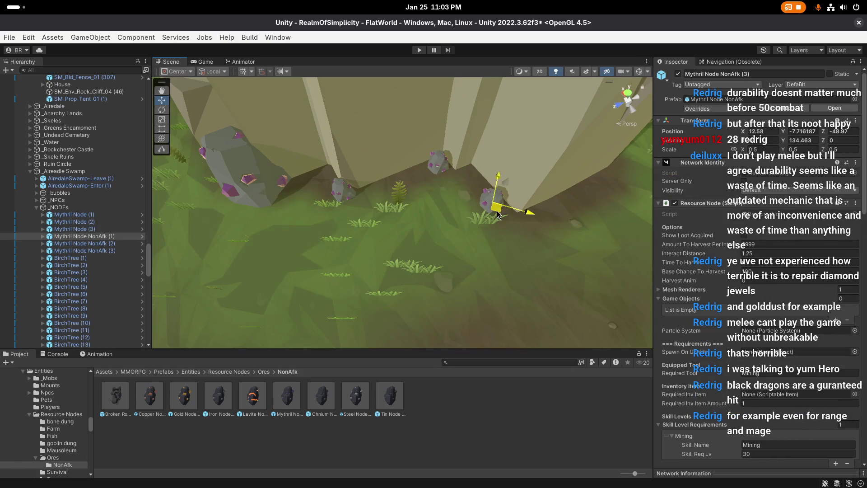
{"action": "key", "text": "e"}
{"action": "mouse_move", "coordinate": [505, 240]}
{"action": "left_mouse_down"}
{"action": "mouse_move", "coordinate": [497, 216]}
{"action": "mouse_move", "coordinate": [505, 216]}
{"action": "mouse_move", "coordinate": [354, 227]}
{"action": "left_mouse_up"}
{"action": "key", "text": "w"}
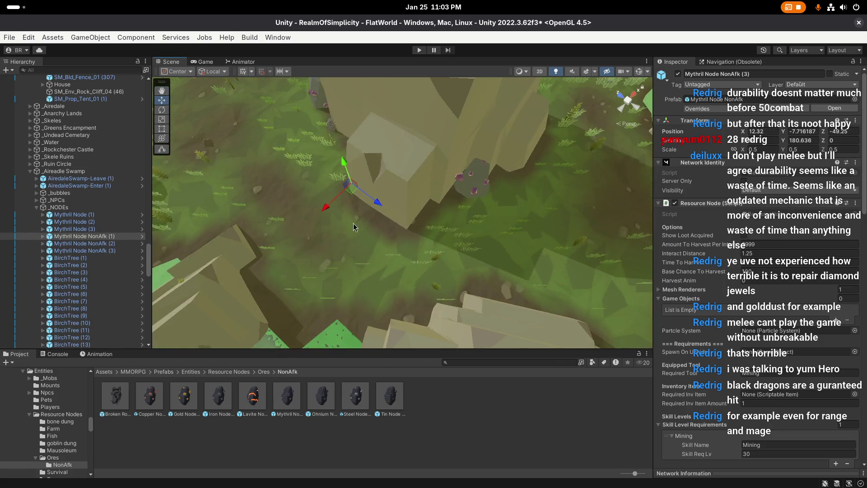
{"action": "key", "text": "e"}
{"action": "scroll", "coordinate": [452, 251], "scroll_direction": "up", "scroll_amount": 2}
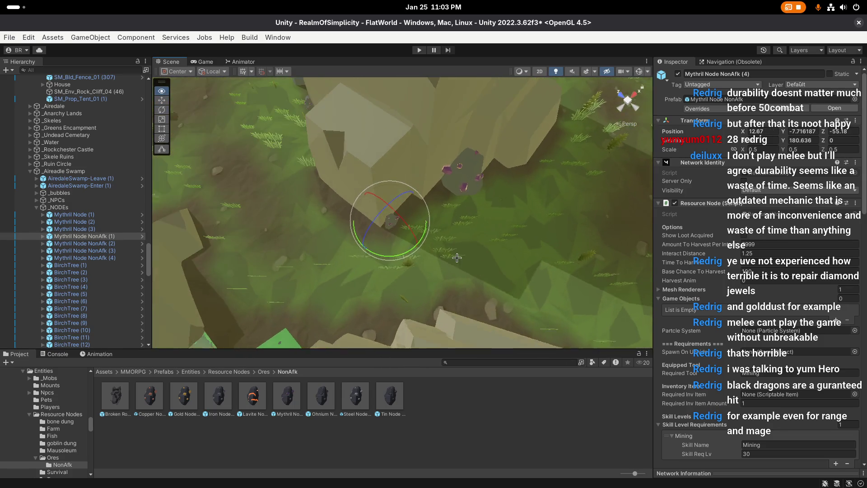
{"action": "left_click_drag", "start_coordinate": [397, 253], "coordinate": [596, 246]}
{"action": "mouse_move", "coordinate": [647, 231]}
{"action": "left_mouse_down"}
{"action": "mouse_move", "coordinate": [426, 246]}
{"action": "mouse_move", "coordinate": [492, 253]}
{"action": "mouse_move", "coordinate": [495, 265]}
{"action": "left_mouse_up"}
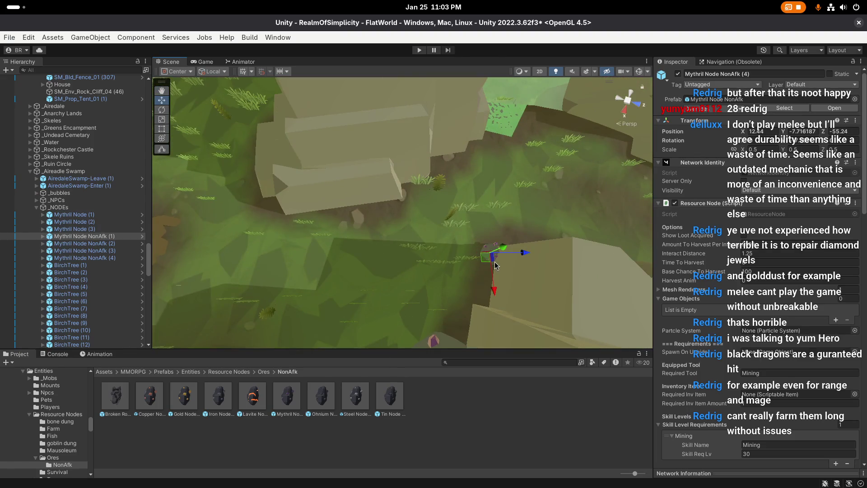
Add fifth and sixth rock copies, rotated and nudged against the canyon cliff
{"action": "key", "text": "f"}
{"action": "key", "text": "e"}
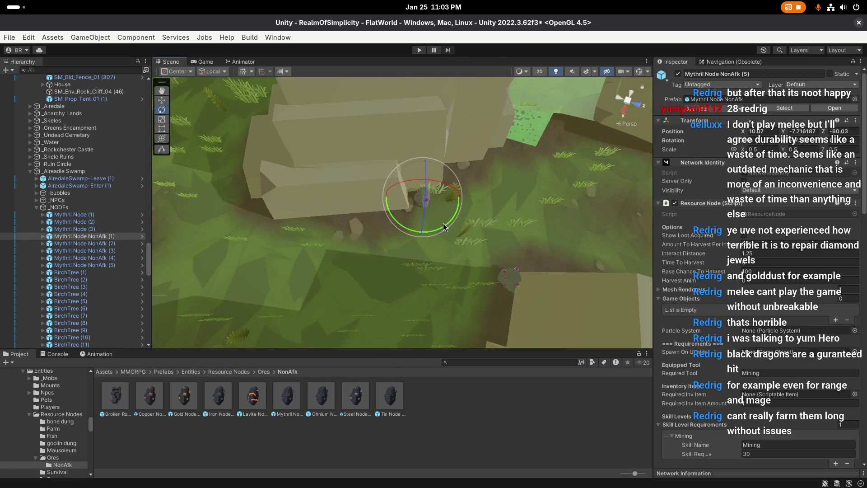
{"action": "mouse_move", "coordinate": [633, 187]}
{"action": "left_mouse_down"}
{"action": "mouse_move", "coordinate": [418, 222]}
{"action": "mouse_move", "coordinate": [427, 260]}
{"action": "left_mouse_up"}
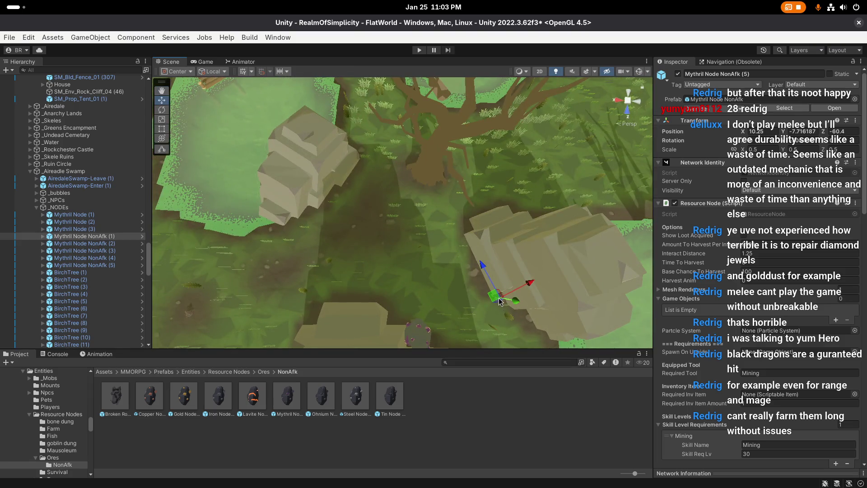
{"action": "left_click_drag", "start_coordinate": [329, 244], "coordinate": [401, 291]}
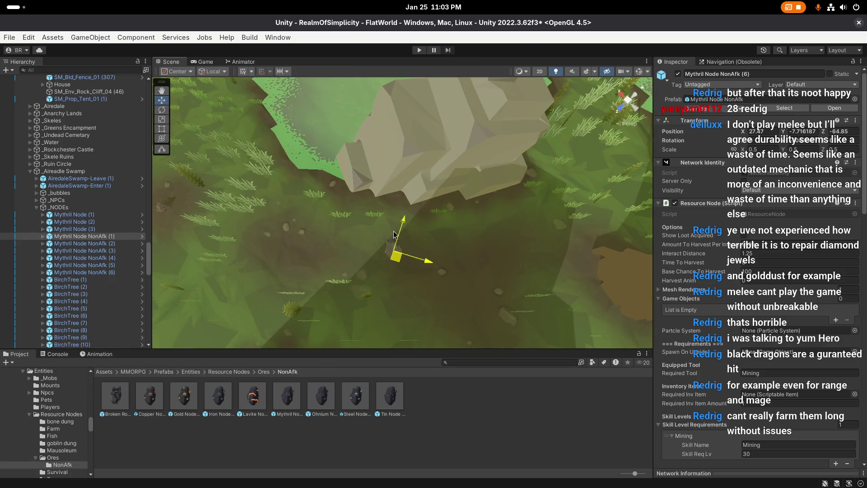
{"action": "mouse_move", "coordinate": [394, 235]}
{"action": "left_mouse_down"}
{"action": "mouse_move", "coordinate": [409, 253]}
{"action": "mouse_move", "coordinate": [400, 218]}
{"action": "mouse_move", "coordinate": [467, 237]}
{"action": "mouse_move", "coordinate": [443, 231]}
{"action": "mouse_move", "coordinate": [400, 251]}
{"action": "left_mouse_up"}
{"action": "key", "text": "e"}
{"action": "key", "text": "w"}
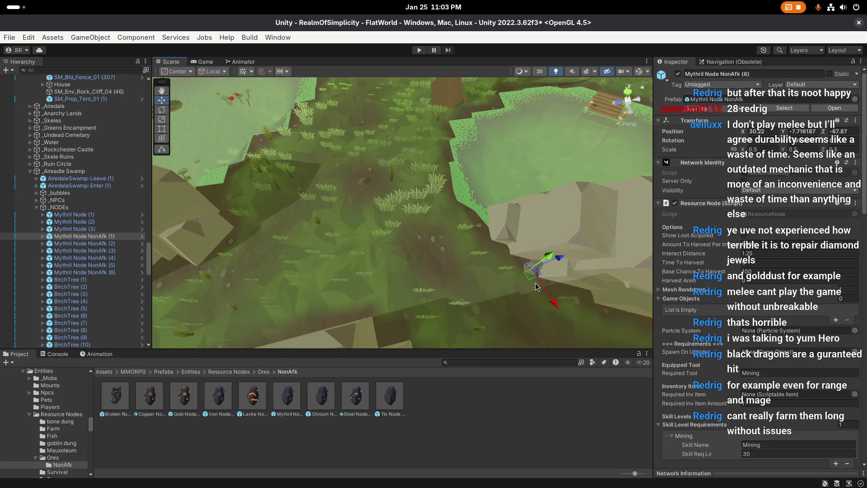
Slide a seventh rock copy to the far cliff, then duplicate again for the next spot
{"action": "key", "text": "ctrl+d"}
{"action": "mouse_move", "coordinate": [533, 280]}
{"action": "left_mouse_down"}
{"action": "mouse_move", "coordinate": [367, 264]}
{"action": "mouse_move", "coordinate": [554, 292]}
{"action": "left_mouse_up"}
{"action": "mouse_move", "coordinate": [544, 247]}
{"action": "left_mouse_down"}
{"action": "mouse_move", "coordinate": [443, 246]}
{"action": "mouse_move", "coordinate": [367, 227]}
{"action": "mouse_move", "coordinate": [456, 253]}
{"action": "mouse_move", "coordinate": [339, 252]}
{"action": "mouse_move", "coordinate": [452, 239]}
{"action": "mouse_move", "coordinate": [450, 247]}
{"action": "left_mouse_up"}
{"action": "scroll", "coordinate": [443, 244], "scroll_direction": "up", "scroll_amount": 3}
{"action": "key", "text": "e"}
{"action": "key", "text": "w"}
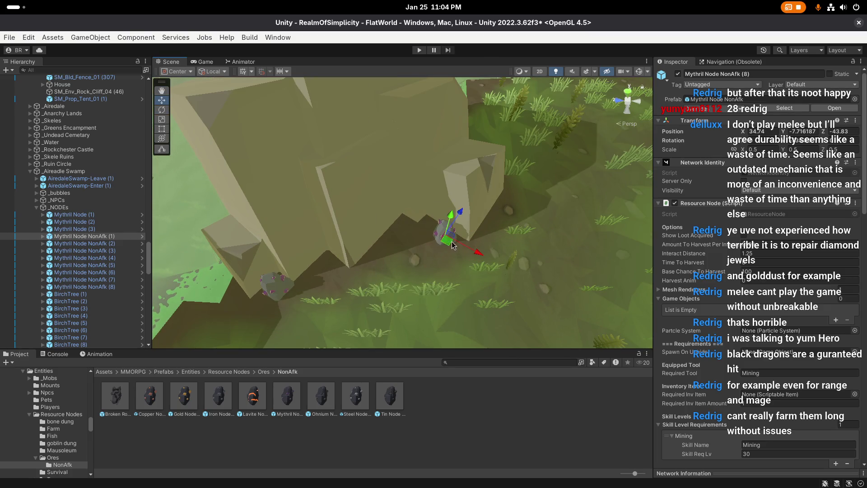
{"action": "scroll", "coordinate": [496, 220], "scroll_direction": "down", "scroll_amount": 3}
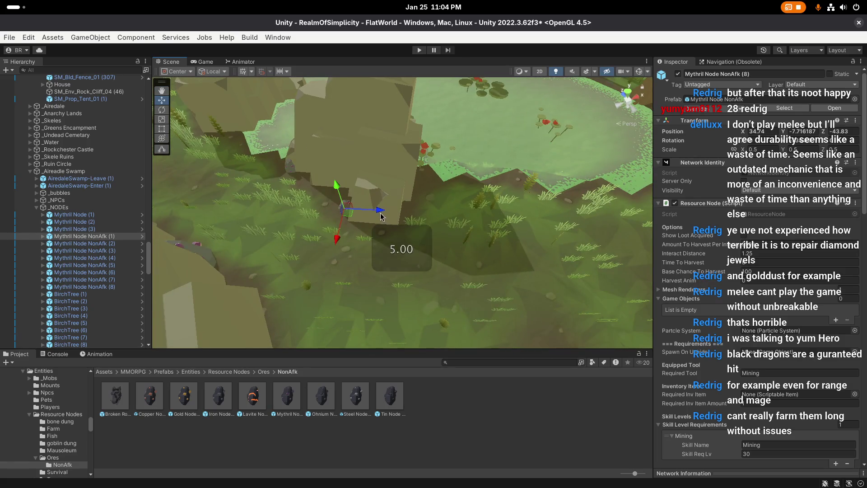
{"action": "left_click_drag", "start_coordinate": [510, 220], "coordinate": [345, 223]}
{"action": "key", "text": "ctrl+d"}
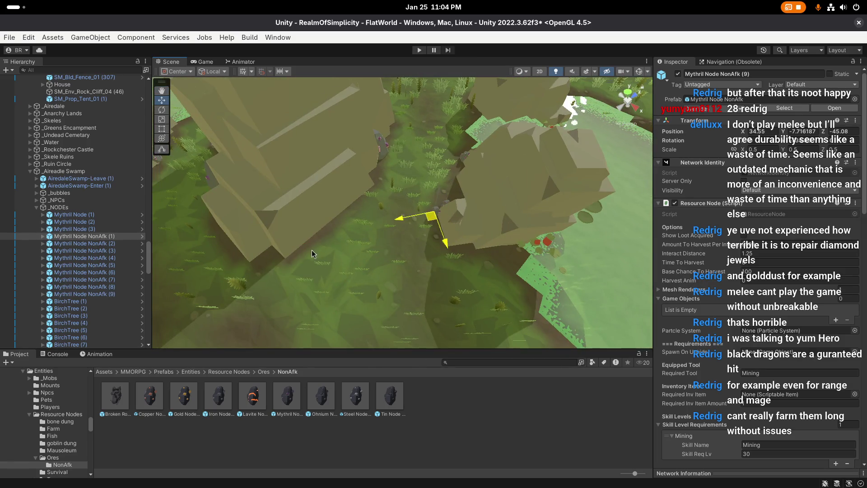
Slide Mythril Node NonAfk (9) down-left along the canyon ground and save the scene
{"action": "left_click_drag", "start_coordinate": [444, 220], "coordinate": [318, 239]}
{"action": "key", "text": "f"}
{"action": "left_click_drag", "start_coordinate": [428, 233], "coordinate": [420, 242]}
{"action": "left_click_drag", "start_coordinate": [436, 201], "coordinate": [403, 238]}
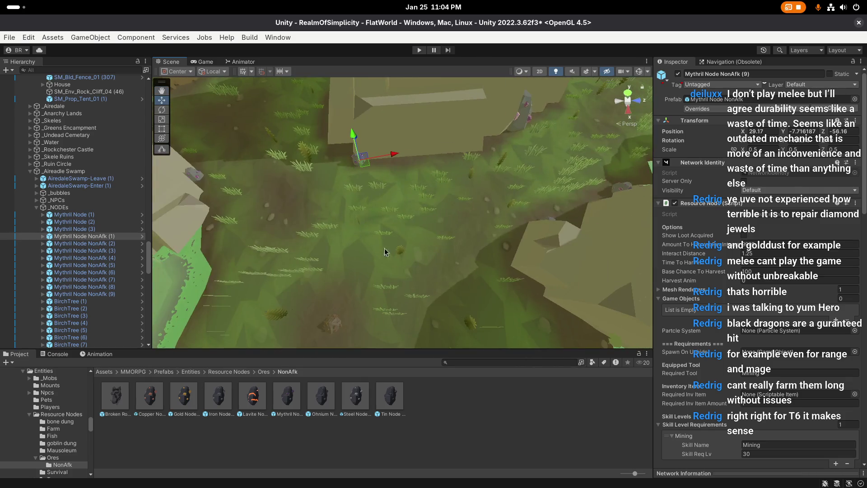
{"action": "left_click", "coordinate": [425, 205]}
{"action": "scroll", "coordinate": [425, 204], "scroll_direction": "up", "scroll_amount": 1}
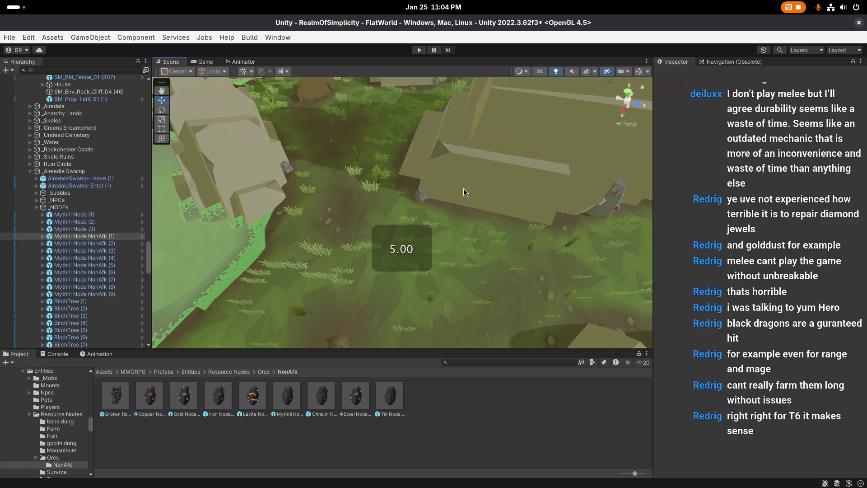
{"action": "key", "text": "ctrl+s"}
Duplicate rock (9) into Mythril Node NonAfk (10) and place it along the cliff base
{"action": "mouse_move", "coordinate": [465, 192]}
{"action": "left_mouse_down"}
{"action": "mouse_move", "coordinate": [506, 211]}
{"action": "mouse_move", "coordinate": [370, 220]}
{"action": "left_mouse_up"}
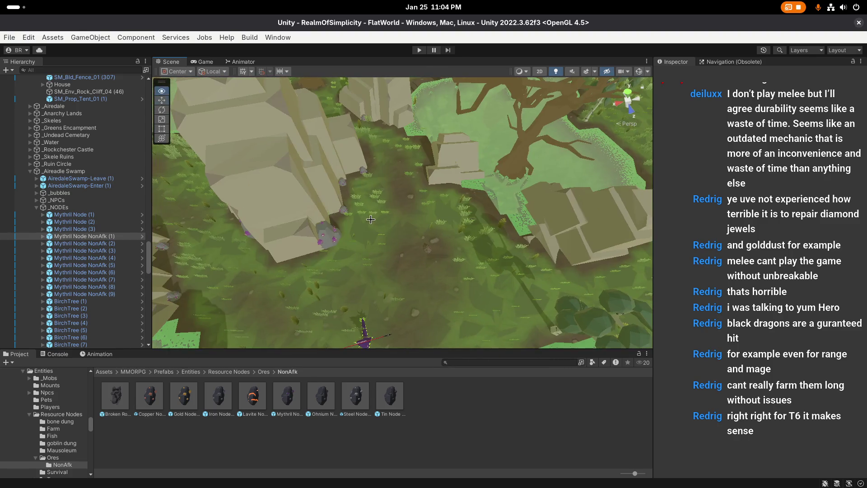
{"action": "left_click", "coordinate": [83, 294]}
{"action": "left_click_drag", "start_coordinate": [317, 253], "coordinate": [331, 251]}
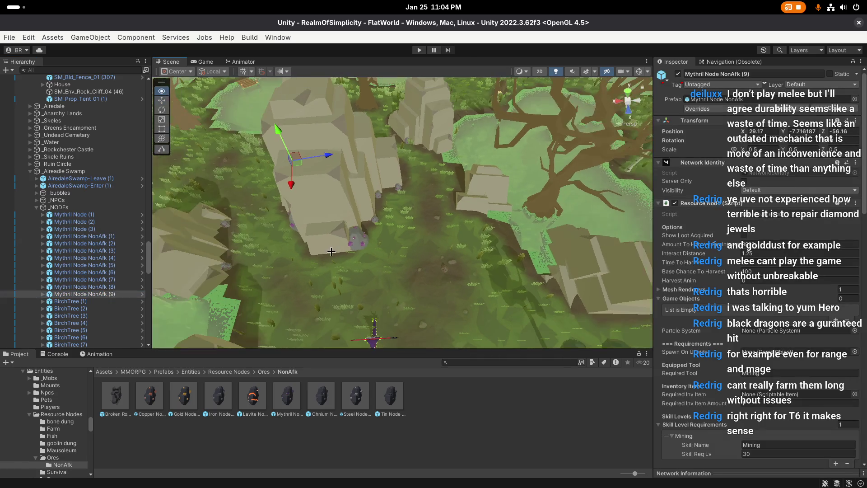
{"action": "key", "text": "ctrl+d"}
{"action": "left_click_drag", "start_coordinate": [298, 168], "coordinate": [300, 172]}
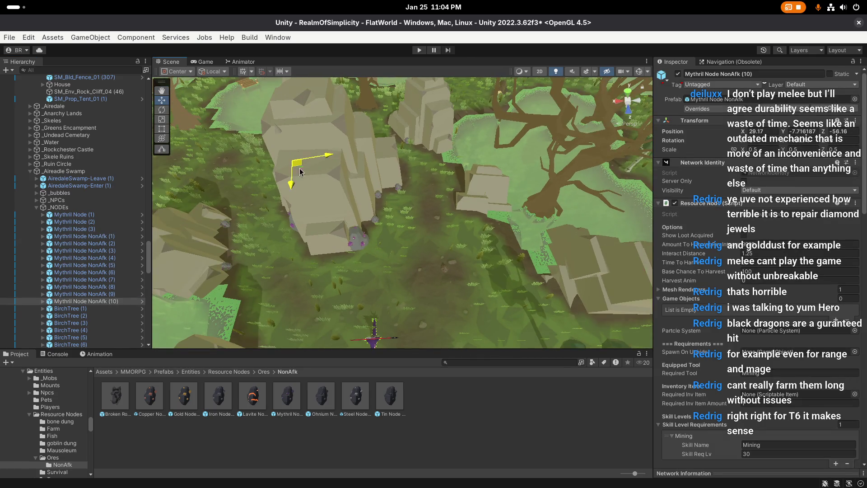
{"action": "key", "text": "f"}
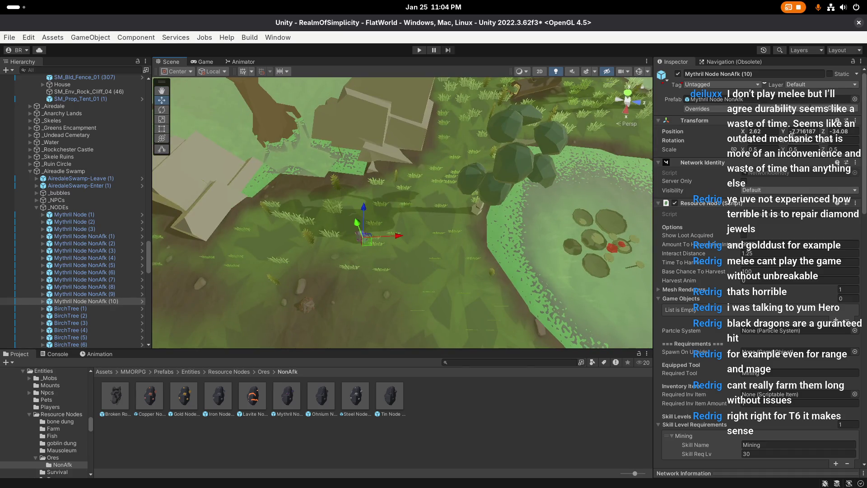
{"action": "mouse_move", "coordinate": [366, 237]}
{"action": "left_mouse_down"}
{"action": "mouse_move", "coordinate": [392, 188]}
{"action": "mouse_move", "coordinate": [355, 210]}
{"action": "mouse_move", "coordinate": [433, 214]}
{"action": "mouse_move", "coordinate": [387, 232]}
{"action": "left_mouse_up"}
{"action": "key", "text": "e"}
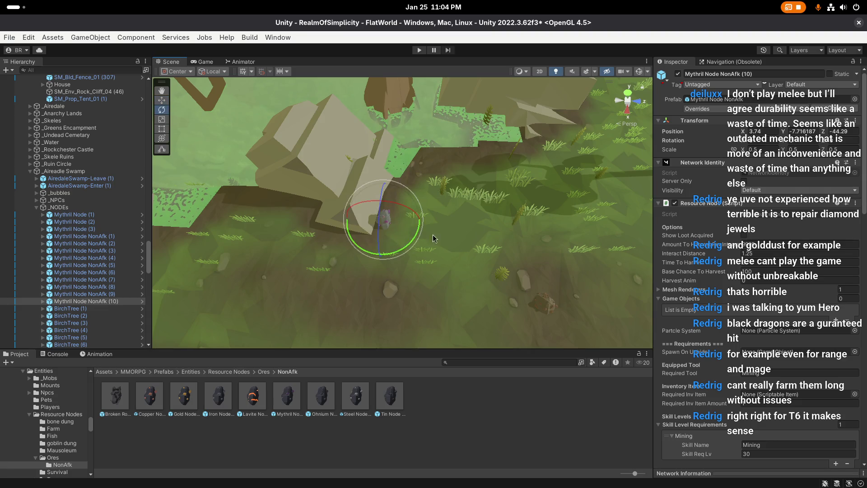
{"action": "mouse_move", "coordinate": [407, 226]}
{"action": "left_mouse_down"}
{"action": "mouse_move", "coordinate": [429, 234]}
{"action": "mouse_move", "coordinate": [438, 221]}
{"action": "mouse_move", "coordinate": [393, 212]}
{"action": "left_mouse_up"}
{"action": "key", "text": "w"}
Duplicate again for rock (11) against the cliff, nudge rock (10), and save
{"action": "key", "text": "ctrl+d"}
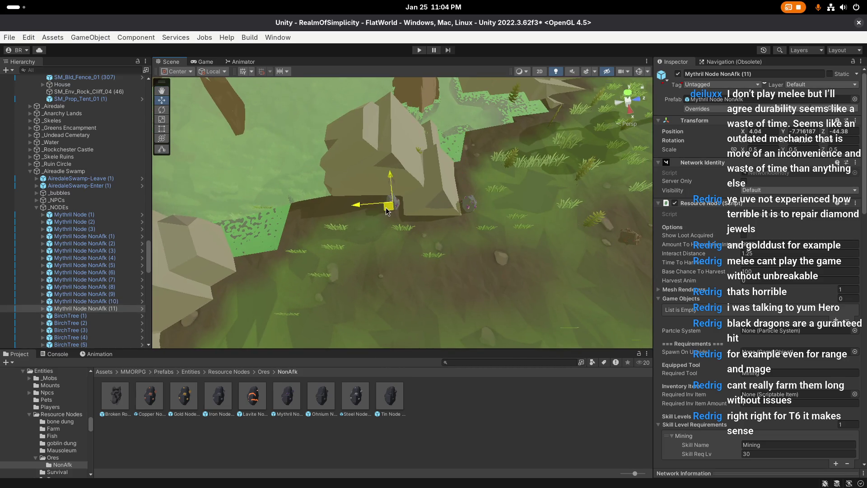
{"action": "key", "text": "e"}
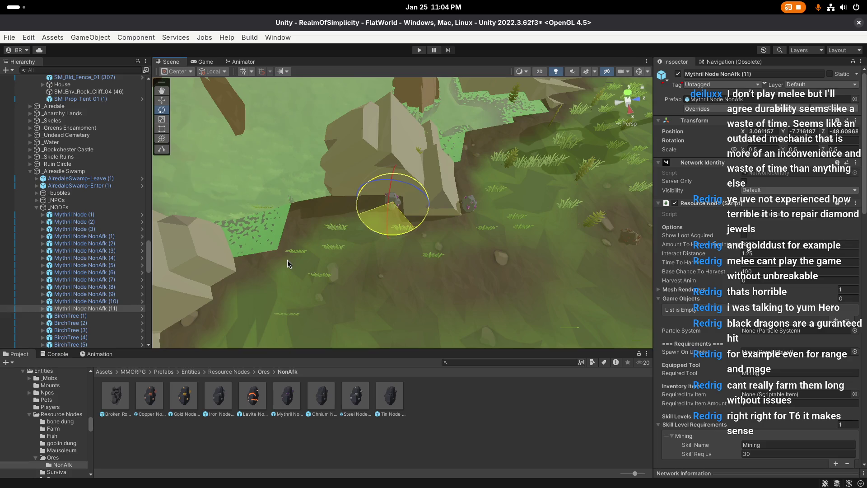
{"action": "key", "text": "w"}
{"action": "left_click_drag", "start_coordinate": [400, 214], "coordinate": [395, 211]}
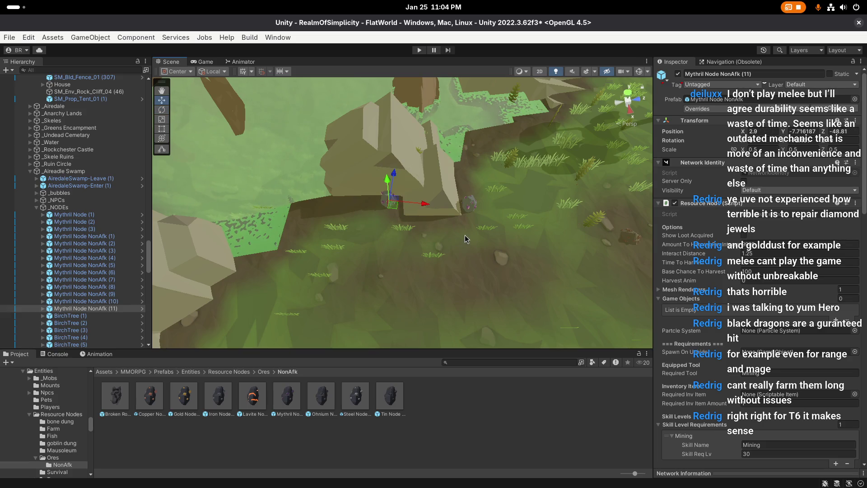
{"action": "left_click", "coordinate": [447, 208]}
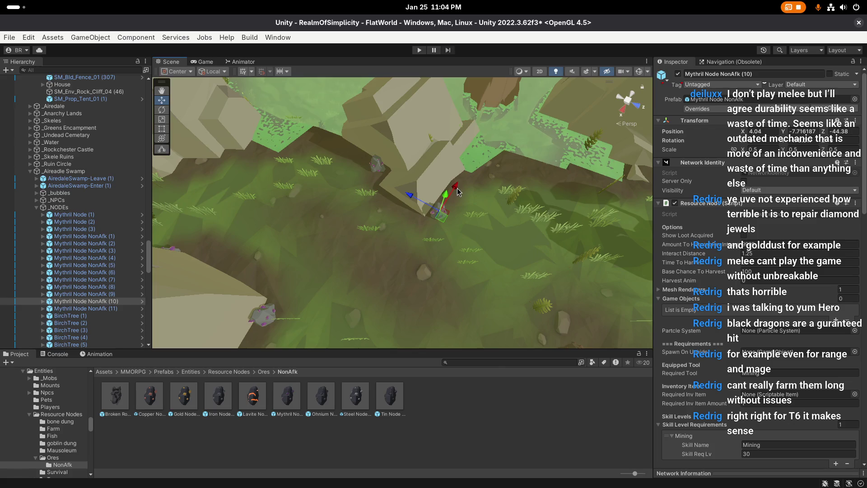
{"action": "left_click_drag", "start_coordinate": [457, 192], "coordinate": [420, 195]}
{"action": "left_click", "coordinate": [455, 270]}
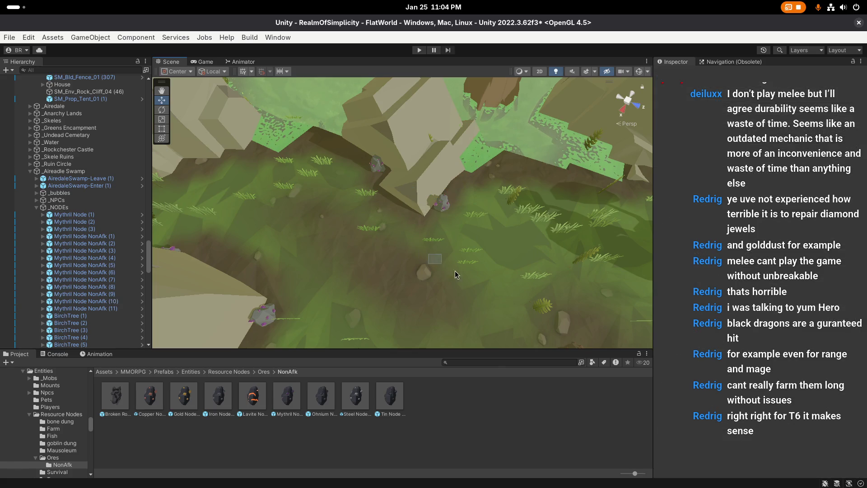
{"action": "scroll", "coordinate": [454, 270], "scroll_direction": "up", "scroll_amount": 3}
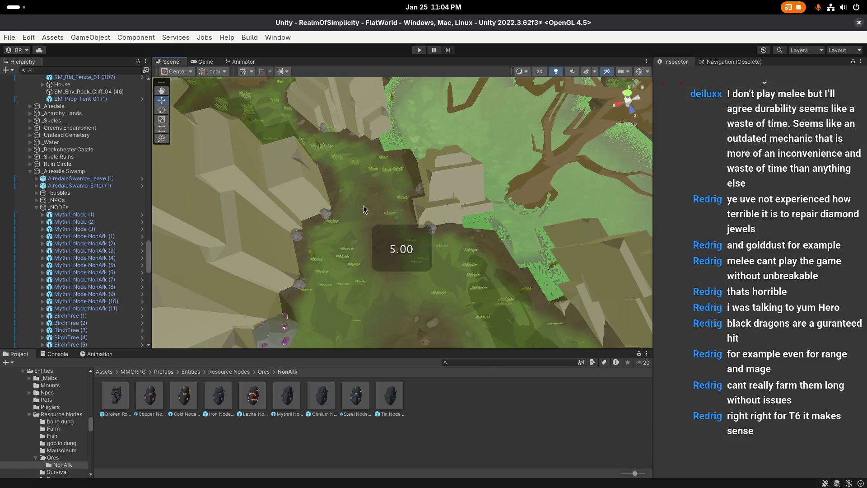
{"action": "key", "text": "ctrl+s"}
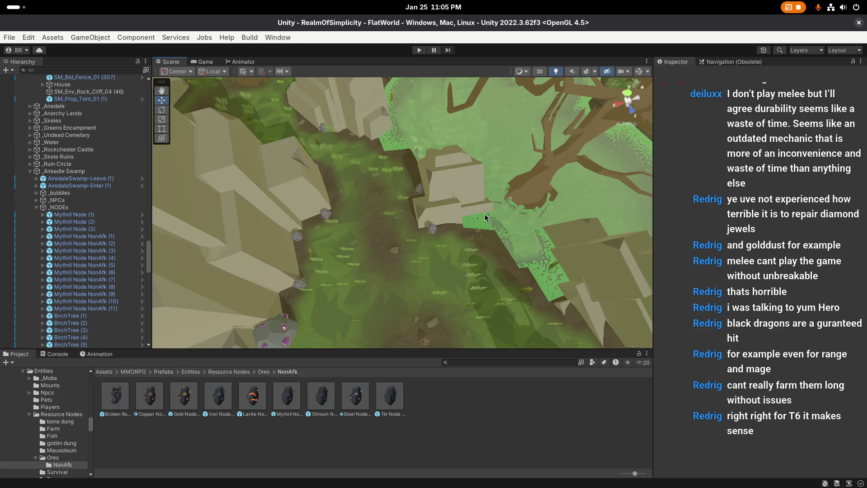
{"action": "scroll", "coordinate": [407, 192], "scroll_direction": "down", "scroll_amount": 10}
{"action": "mouse_move", "coordinate": [331, 227]}
{"action": "left_mouse_down"}
{"action": "mouse_move", "coordinate": [435, 261]}
{"action": "mouse_move", "coordinate": [458, 180]}
{"action": "mouse_move", "coordinate": [517, 229]}
{"action": "mouse_move", "coordinate": [485, 235]}
{"action": "mouse_move", "coordinate": [558, 250]}
{"action": "mouse_move", "coordinate": [384, 207]}
{"action": "mouse_move", "coordinate": [403, 217]}
{"action": "left_mouse_up"}
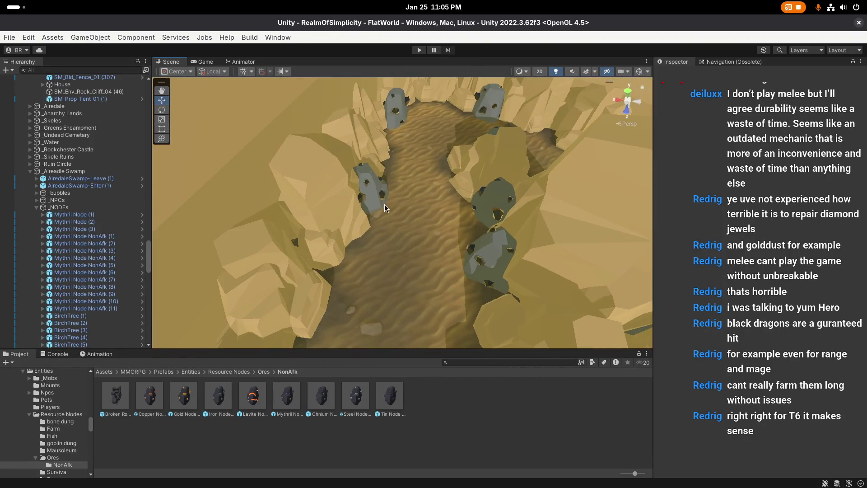
Delete Ohnium Node (2) through (14) from the Hierarchy and frame the remaining Ohnium Node (1)
{"action": "left_click", "coordinate": [385, 208]}
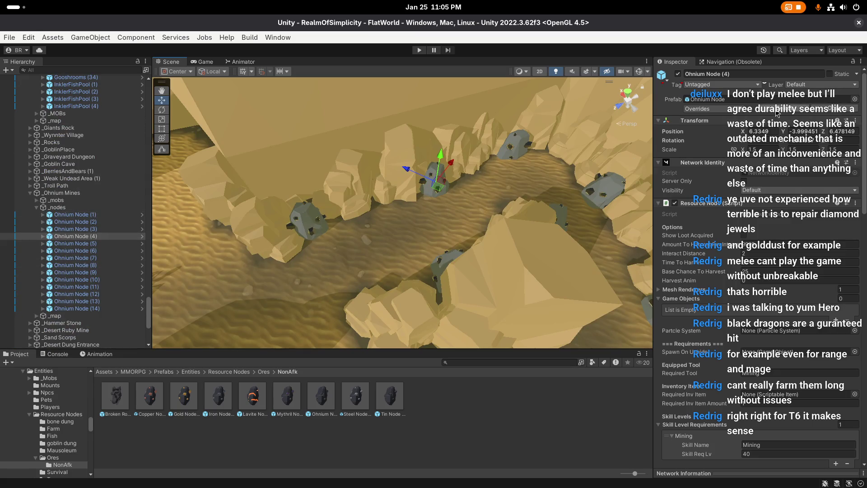
{"action": "left_click", "coordinate": [771, 109]}
{"action": "left_click", "coordinate": [74, 221]}
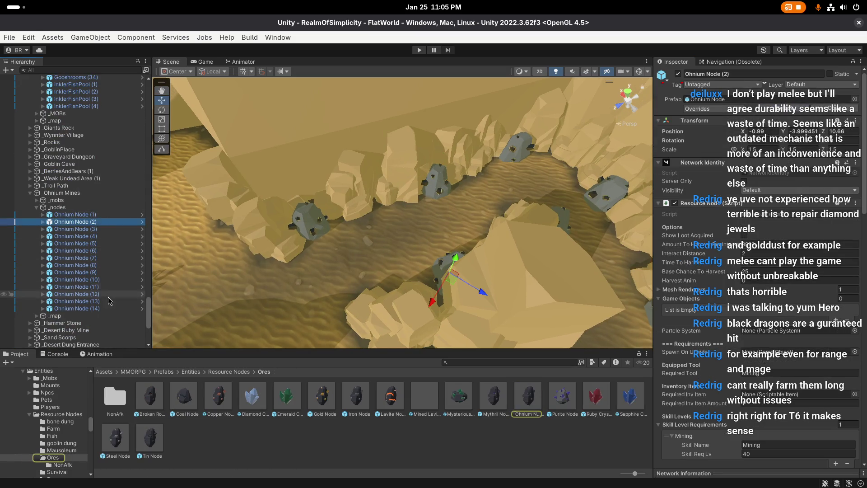
{"action": "left_click", "coordinate": [76, 308], "text": "shift"}
{"action": "key", "text": "Delete"}
{"action": "double_click", "coordinate": [73, 214]}
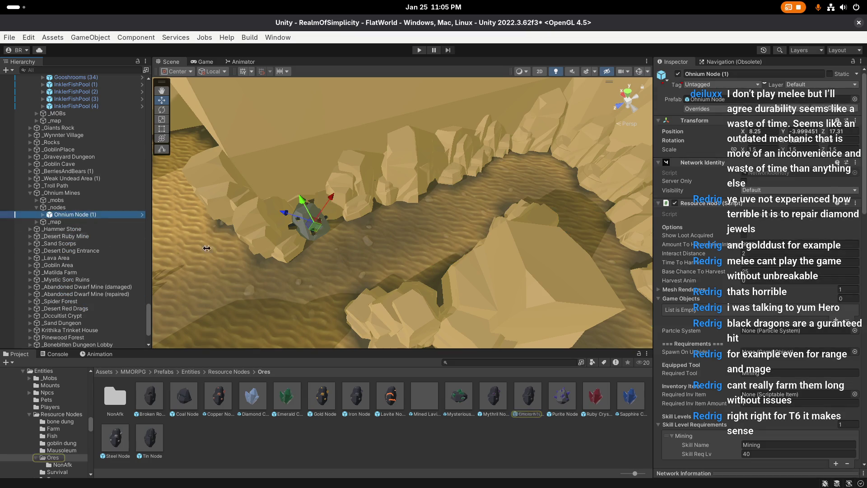
{"action": "mouse_move", "coordinate": [302, 220]}
{"action": "left_mouse_down"}
{"action": "mouse_move", "coordinate": [357, 208]}
{"action": "mouse_move", "coordinate": [411, 238]}
{"action": "mouse_move", "coordinate": [437, 270]}
{"action": "left_mouse_up"}
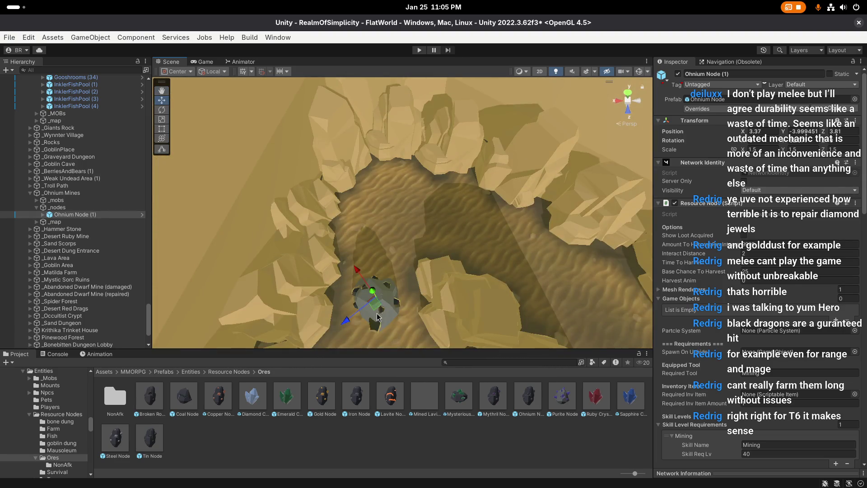
Move and rotate Ohnium Node (1) into the canyon, fitted against the rock wall
{"action": "left_click_drag", "start_coordinate": [378, 317], "coordinate": [338, 275]}
{"action": "key", "text": "e"}
{"action": "key", "text": "f"}
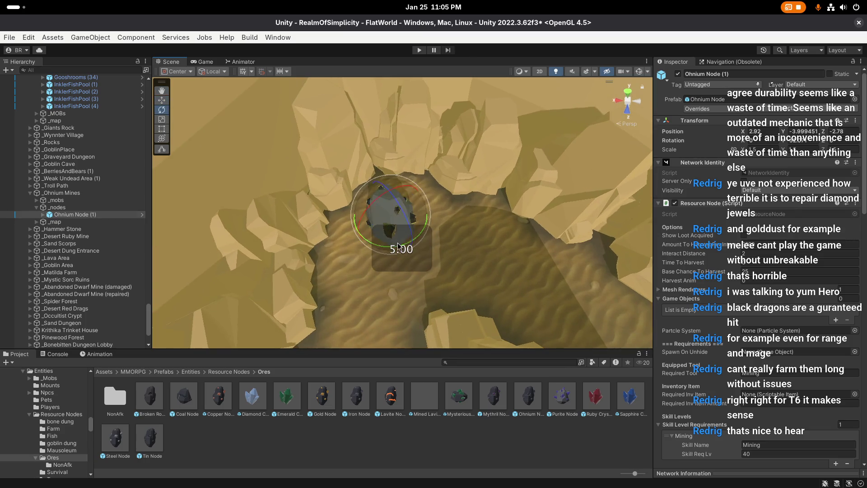
{"action": "key", "text": "w"}
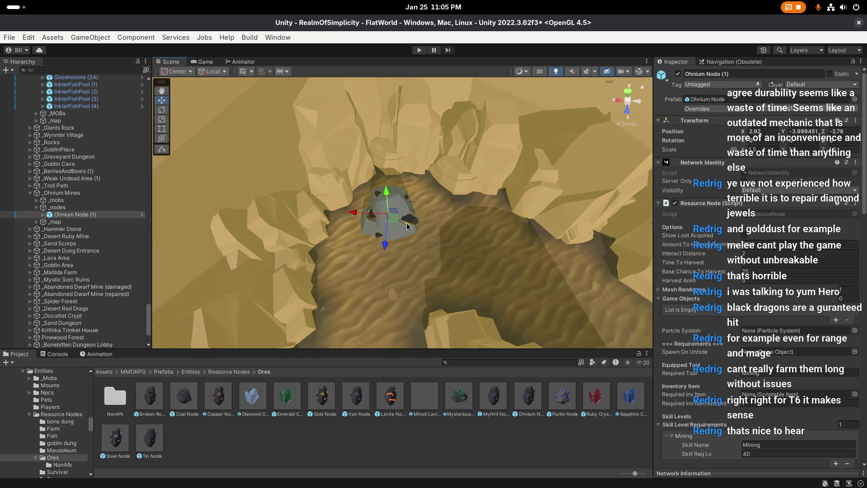
{"action": "left_click_drag", "start_coordinate": [403, 245], "coordinate": [579, 213]}
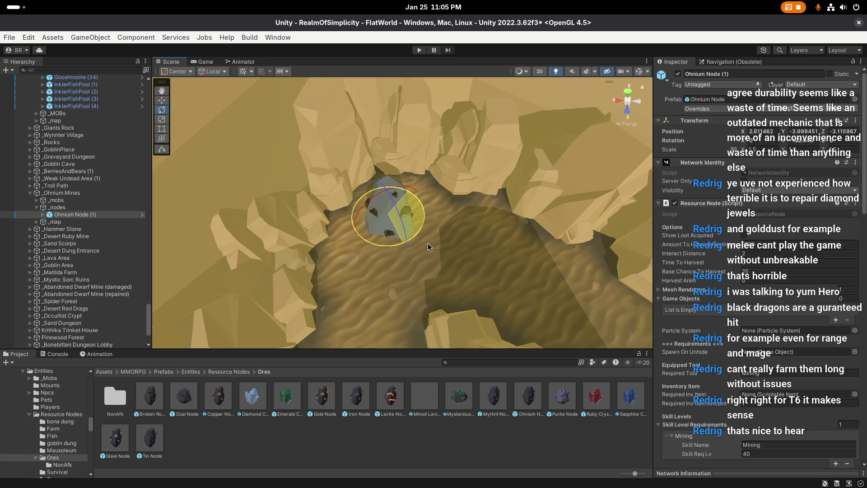
{"action": "left_click_drag", "start_coordinate": [495, 238], "coordinate": [686, 198]}
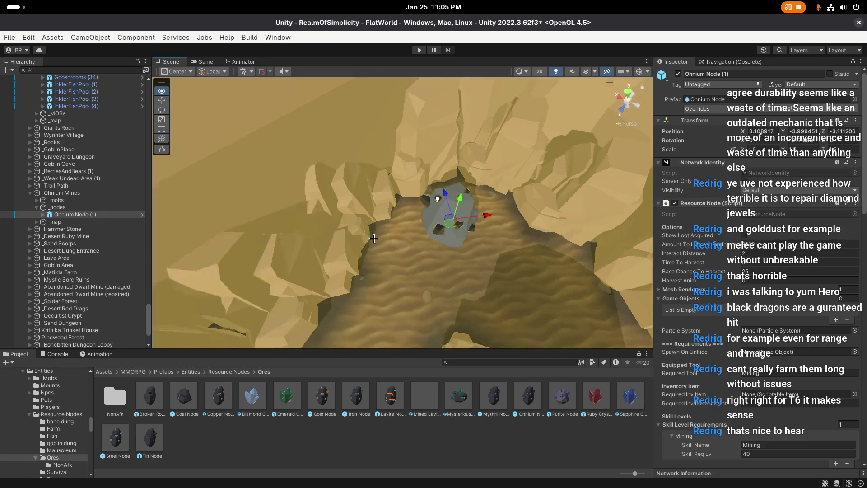
{"action": "key", "text": "w"}
{"action": "left_click_drag", "start_coordinate": [420, 195], "coordinate": [446, 178]}
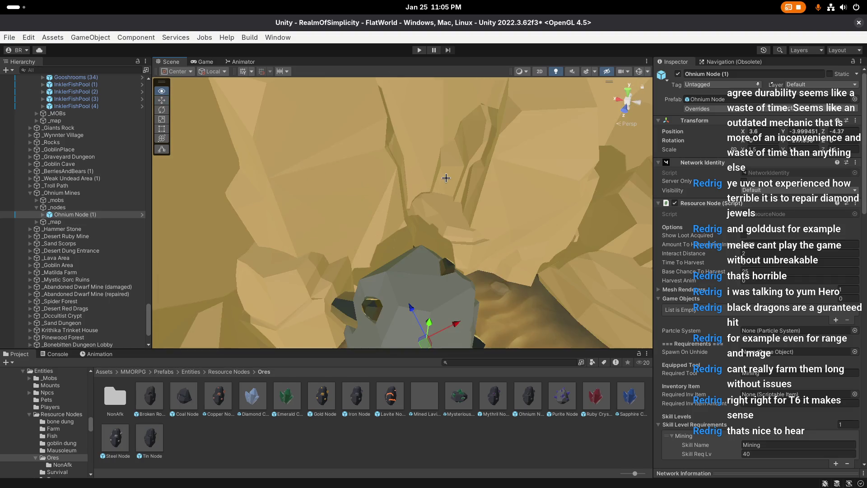
{"action": "mouse_move", "coordinate": [391, 187]}
{"action": "left_mouse_down"}
{"action": "mouse_move", "coordinate": [403, 210]}
{"action": "mouse_move", "coordinate": [442, 231]}
{"action": "mouse_move", "coordinate": [280, 232]}
{"action": "mouse_move", "coordinate": [406, 217]}
{"action": "left_mouse_up"}
{"action": "key", "text": "w"}
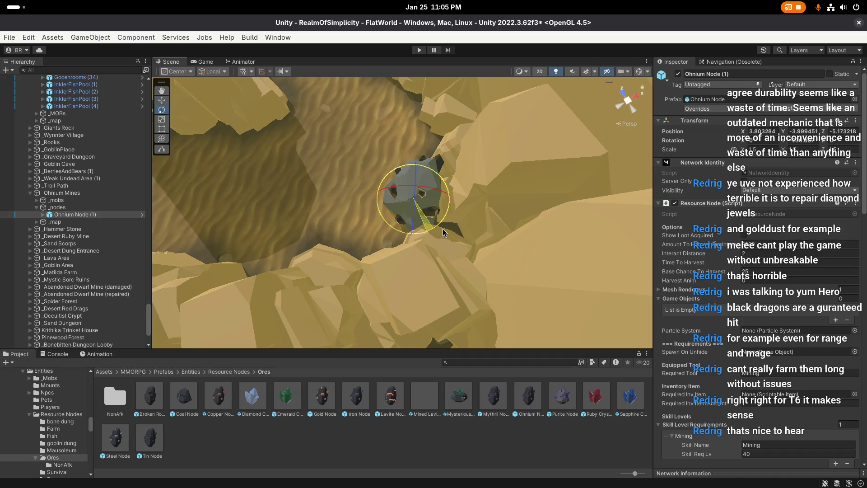
{"action": "mouse_move", "coordinate": [410, 203]}
{"action": "left_mouse_down"}
{"action": "mouse_move", "coordinate": [390, 226]}
{"action": "mouse_move", "coordinate": [407, 224]}
{"action": "left_mouse_up"}
Duplicate it as Ohnium Node (2) and place the copy further along the canyon
{"action": "key", "text": "ctrl+d"}
{"action": "mouse_move", "coordinate": [316, 226]}
{"action": "left_mouse_down"}
{"action": "mouse_move", "coordinate": [438, 218]}
{"action": "mouse_move", "coordinate": [495, 253]}
{"action": "mouse_move", "coordinate": [474, 244]}
{"action": "left_mouse_up"}
{"action": "key", "text": "e"}
{"action": "key", "text": "w"}
{"action": "left_click_drag", "start_coordinate": [388, 207], "coordinate": [391, 209]}
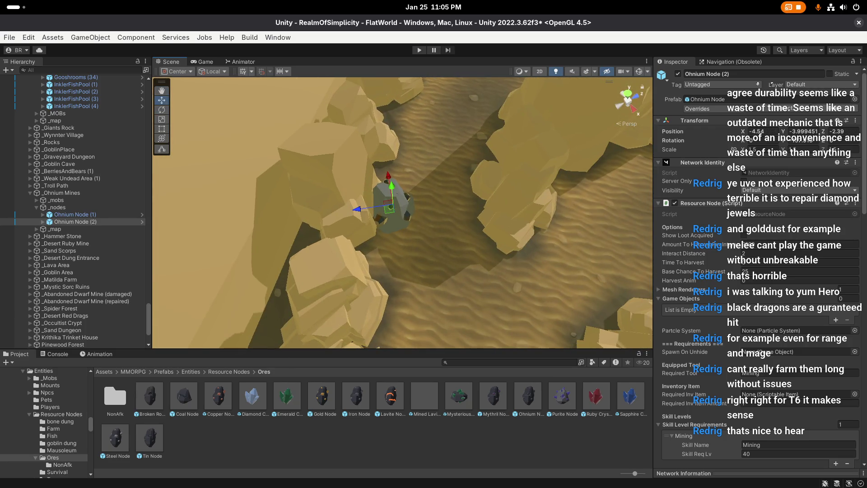
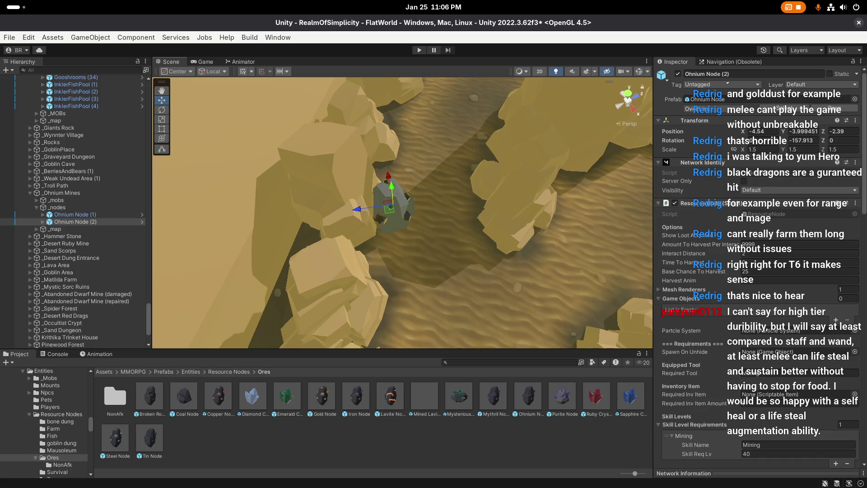
Frame and adjust Ohmium Node (2), then look around the canyon
{"action": "mouse_move", "coordinate": [413, 269]}
{"action": "left_mouse_down"}
{"action": "mouse_move", "coordinate": [409, 253]}
{"action": "mouse_move", "coordinate": [446, 233]}
{"action": "mouse_move", "coordinate": [443, 203]}
{"action": "mouse_move", "coordinate": [411, 217]}
{"action": "mouse_move", "coordinate": [423, 221]}
{"action": "mouse_move", "coordinate": [425, 195]}
{"action": "mouse_move", "coordinate": [421, 207]}
{"action": "left_mouse_up"}
{"action": "key", "text": "f"}
{"action": "key", "text": "e"}
{"action": "key", "text": "w"}
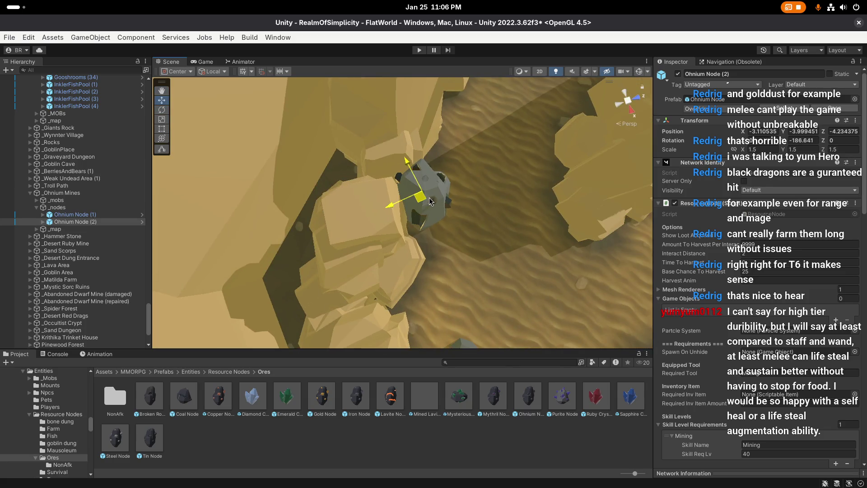
{"action": "scroll", "coordinate": [423, 207], "scroll_direction": "down", "scroll_amount": 3}
{"action": "left_click", "coordinate": [453, 175]}
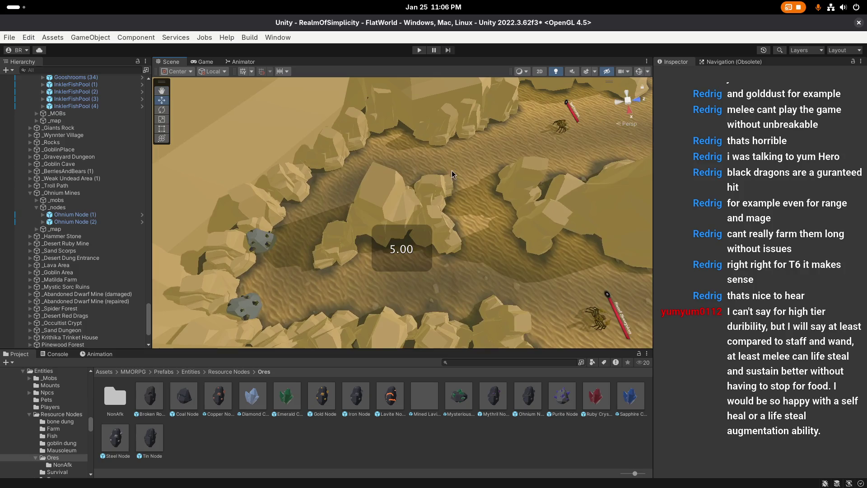
{"action": "left_click_drag", "start_coordinate": [453, 174], "coordinate": [387, 196]}
Duplicate Ohmium Node (2) as Ohmium Node (3), moved up the canyon, turned, and set against the rock wall
{"action": "left_click", "coordinate": [294, 190]}
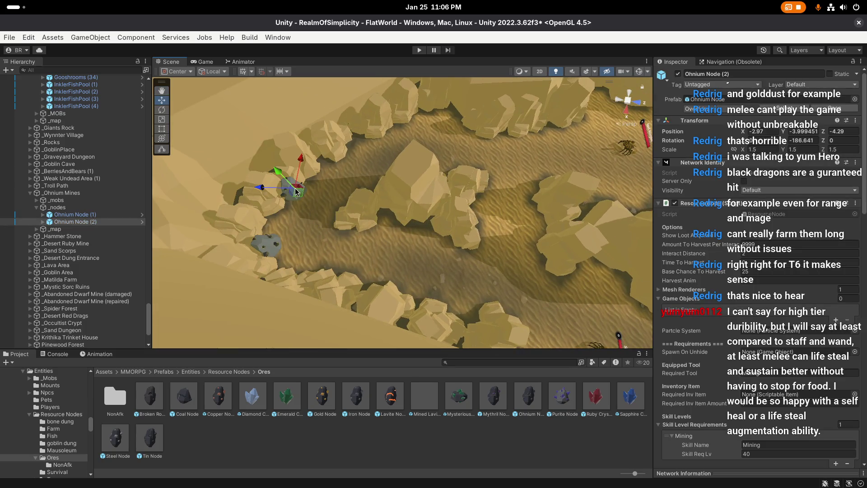
{"action": "key", "text": "ctrl+d"}
{"action": "mouse_move", "coordinate": [310, 205]}
{"action": "left_mouse_down"}
{"action": "mouse_move", "coordinate": [445, 239]}
{"action": "mouse_move", "coordinate": [450, 231]}
{"action": "mouse_move", "coordinate": [339, 248]}
{"action": "mouse_move", "coordinate": [218, 248]}
{"action": "mouse_move", "coordinate": [242, 257]}
{"action": "left_mouse_up"}
{"action": "key", "text": "f"}
{"action": "key", "text": "e"}
{"action": "left_click_drag", "start_coordinate": [242, 257], "coordinate": [464, 235]}
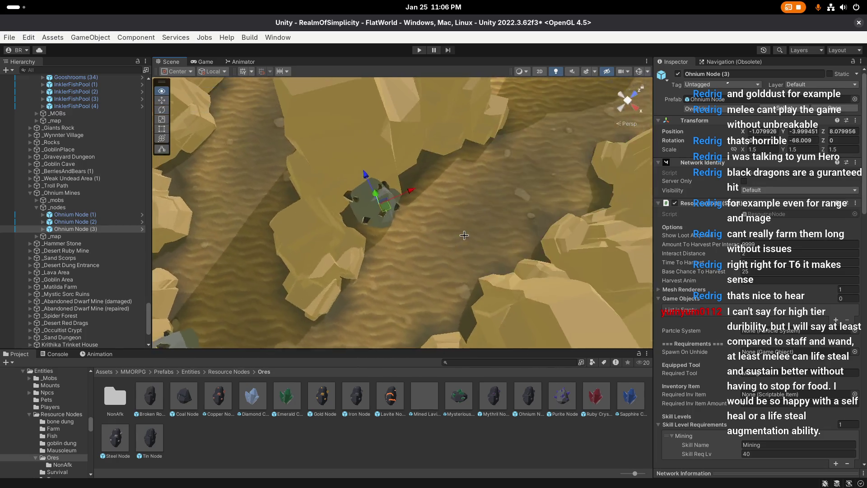
{"action": "scroll", "coordinate": [464, 235], "scroll_direction": "up", "scroll_amount": 2}
{"action": "key", "text": "w"}
{"action": "mouse_move", "coordinate": [349, 210]}
{"action": "left_mouse_down"}
{"action": "mouse_move", "coordinate": [409, 235]}
{"action": "mouse_move", "coordinate": [394, 235]}
{"action": "mouse_move", "coordinate": [588, 225]}
{"action": "mouse_move", "coordinate": [389, 218]}
{"action": "mouse_move", "coordinate": [405, 209]}
{"action": "left_mouse_up"}
{"action": "scroll", "coordinate": [524, 228], "scroll_direction": "up", "scroll_amount": 3}
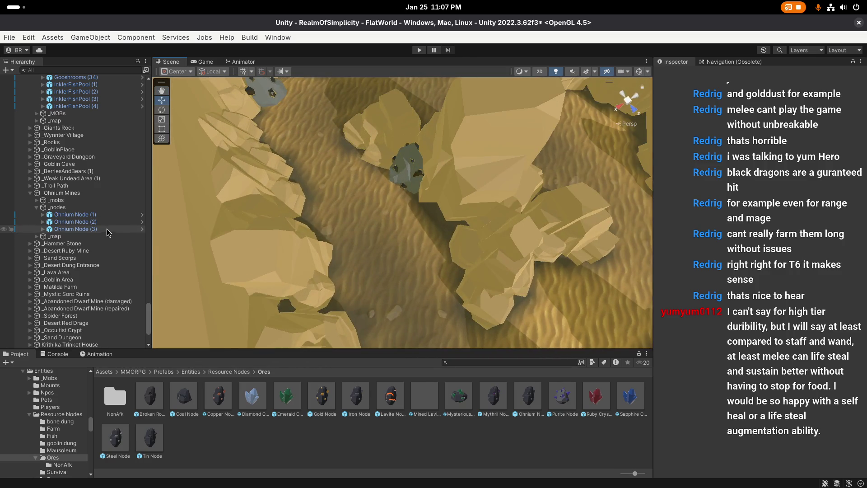
Duplicate Ohmium Node (3) as Ohmium Node (4) along the canyon's rock edge, and open the NonAfk ore folder
{"action": "left_click", "coordinate": [85, 229]}
{"action": "scroll", "coordinate": [219, 227], "scroll_direction": "down", "scroll_amount": 3}
{"action": "key", "text": "ctrl+d"}
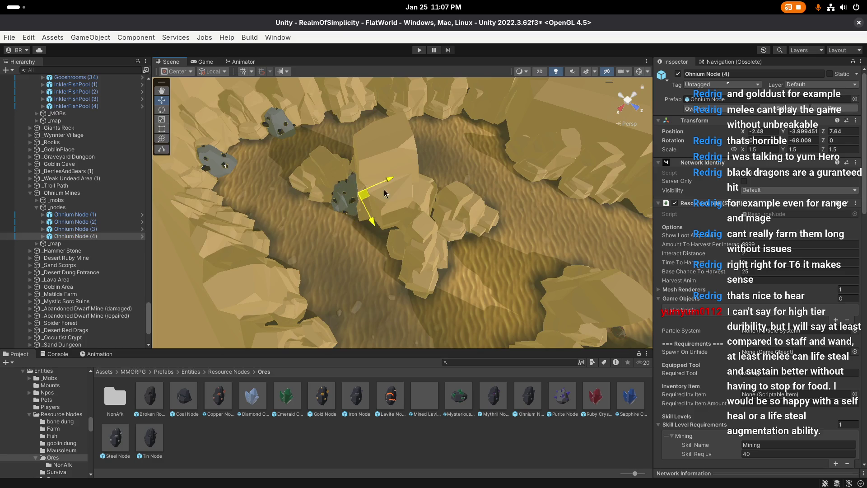
{"action": "mouse_move", "coordinate": [345, 198]}
{"action": "left_mouse_down"}
{"action": "mouse_move", "coordinate": [391, 241]}
{"action": "mouse_move", "coordinate": [395, 300]}
{"action": "mouse_move", "coordinate": [400, 235]}
{"action": "mouse_move", "coordinate": [405, 253]}
{"action": "left_mouse_up"}
{"action": "key", "text": "f"}
{"action": "key", "text": "e"}
{"action": "key", "text": "w"}
{"action": "left_click_drag", "start_coordinate": [437, 229], "coordinate": [429, 210]}
{"action": "left_click", "coordinate": [474, 289]}
{"action": "scroll", "coordinate": [340, 248], "scroll_direction": "down", "scroll_amount": 10}
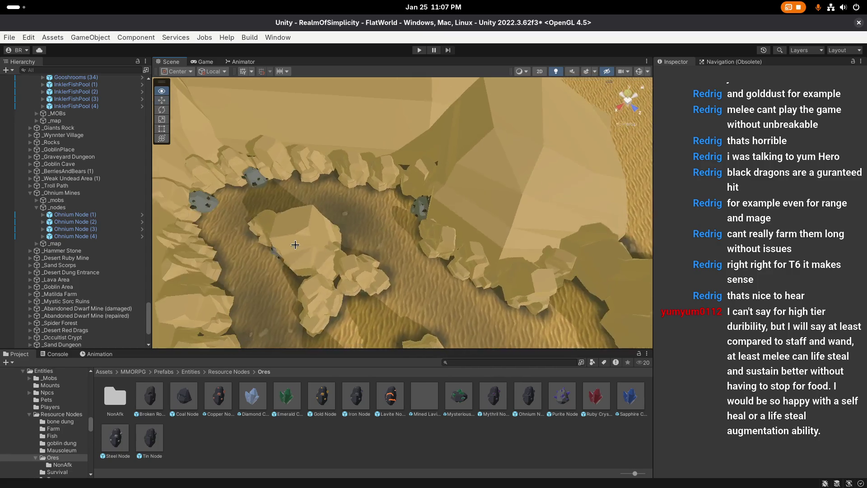
{"action": "double_click", "coordinate": [115, 396]}
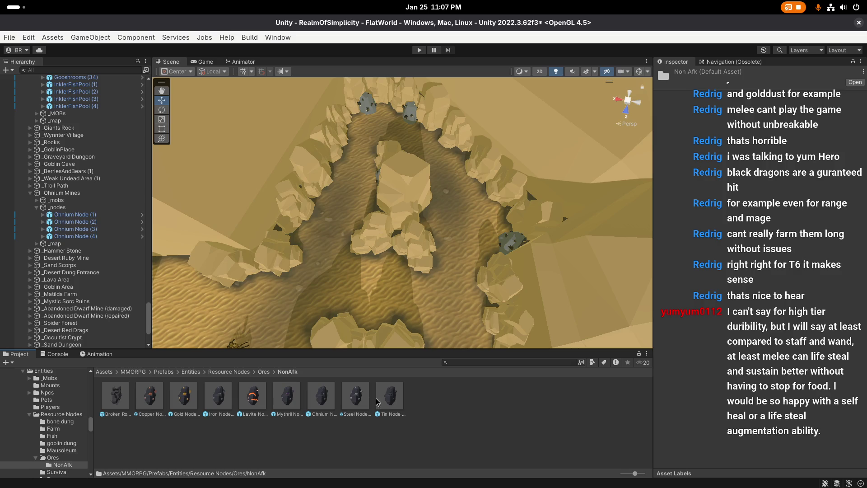
Place the NonAfk Ohmium Node prefab in the scene as Ohmium Node 1 (1) under _nodes
{"action": "mouse_move", "coordinate": [322, 399]}
{"action": "left_mouse_down"}
{"action": "mouse_move", "coordinate": [388, 353]}
{"action": "mouse_move", "coordinate": [463, 224]}
{"action": "mouse_move", "coordinate": [456, 221]}
{"action": "left_mouse_up"}
{"action": "left_click_drag", "start_coordinate": [61, 344], "coordinate": [74, 122]}
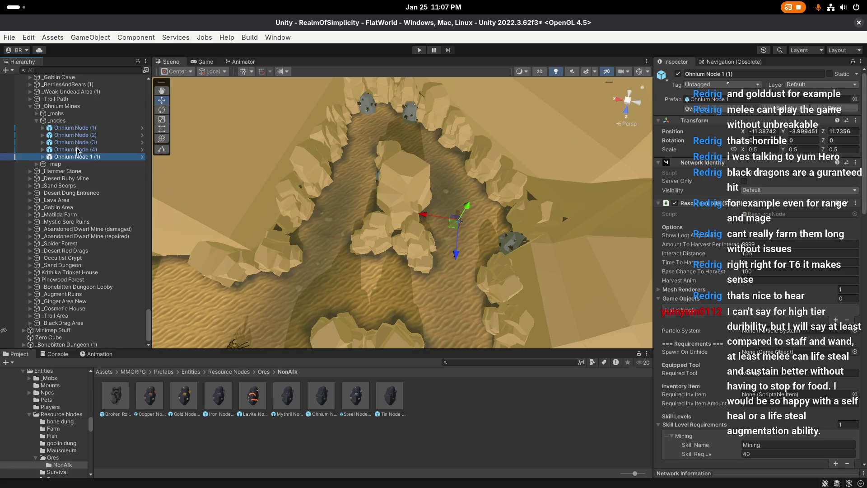
{"action": "mouse_move", "coordinate": [319, 245]}
{"action": "left_mouse_down"}
{"action": "mouse_move", "coordinate": [390, 248]}
{"action": "mouse_move", "coordinate": [413, 145]}
{"action": "mouse_move", "coordinate": [353, 210]}
{"action": "mouse_move", "coordinate": [431, 136]}
{"action": "left_mouse_up"}
{"action": "key", "text": "f"}
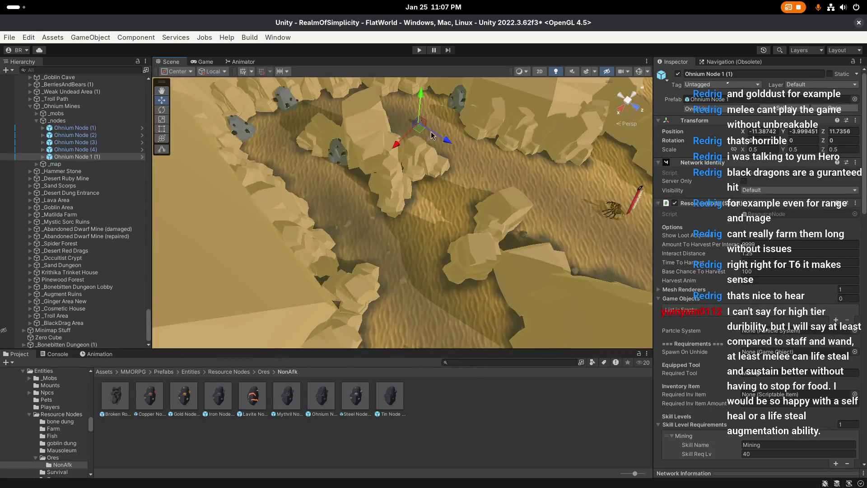
{"action": "left_click_drag", "start_coordinate": [402, 183], "coordinate": [364, 238]}
Set Ohmium Node 1 (1) against the far cliff edge, turned about 104 degrees
{"action": "left_click_drag", "start_coordinate": [412, 168], "coordinate": [378, 204]}
{"action": "key", "text": "f"}
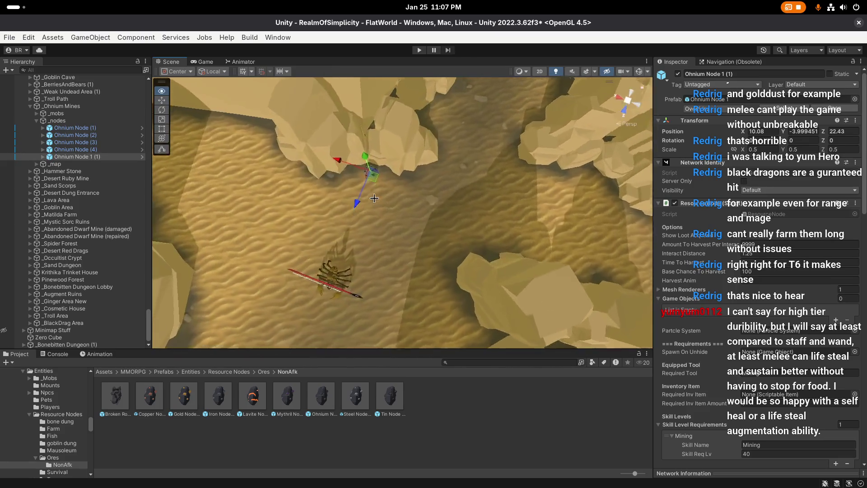
{"action": "mouse_move", "coordinate": [452, 178]}
{"action": "left_mouse_down"}
{"action": "mouse_move", "coordinate": [397, 185]}
{"action": "mouse_move", "coordinate": [397, 201]}
{"action": "left_mouse_up"}
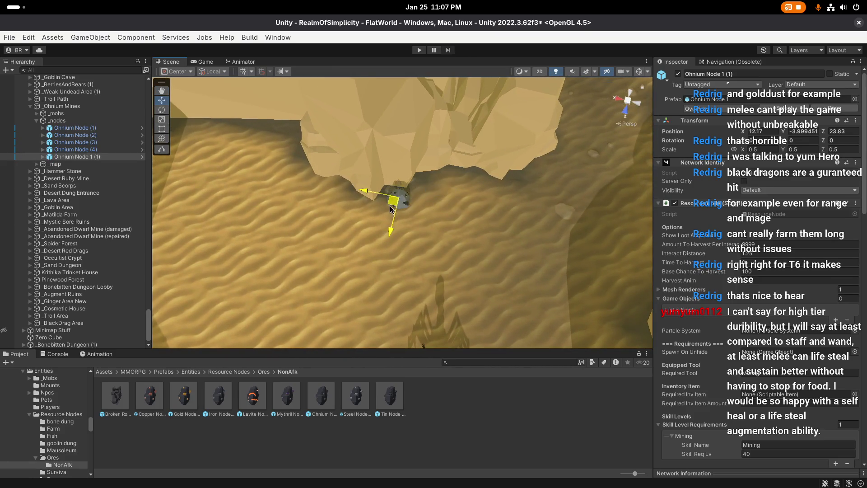
{"action": "key", "text": "f"}
{"action": "key", "text": "e"}
{"action": "left_click_drag", "start_coordinate": [422, 233], "coordinate": [299, 264]}
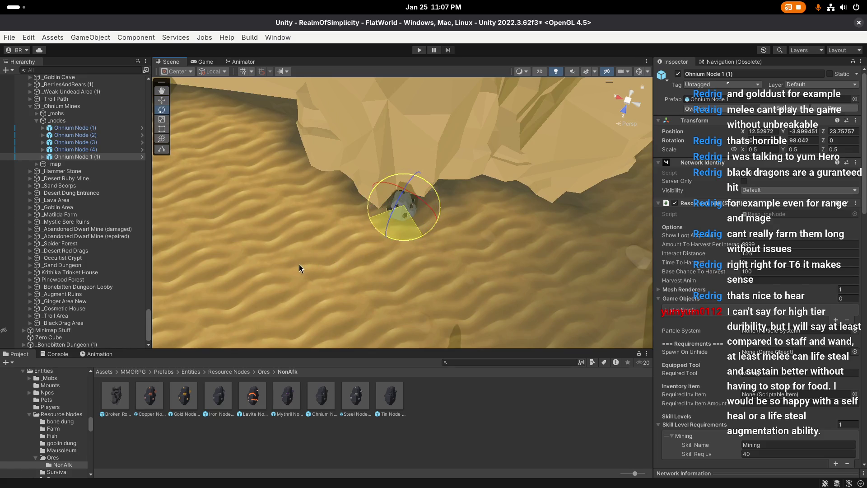
{"action": "key", "text": "w"}
Add Ohmium Node 1 (2) and (3) beside the original along the cliff, each at a different angle
{"action": "key", "text": "ctrl+d"}
{"action": "mouse_move", "coordinate": [406, 211]}
{"action": "left_mouse_down"}
{"action": "mouse_move", "coordinate": [398, 195]}
{"action": "mouse_move", "coordinate": [357, 199]}
{"action": "mouse_move", "coordinate": [409, 204]}
{"action": "mouse_move", "coordinate": [427, 194]}
{"action": "left_mouse_up"}
{"action": "key", "text": "e"}
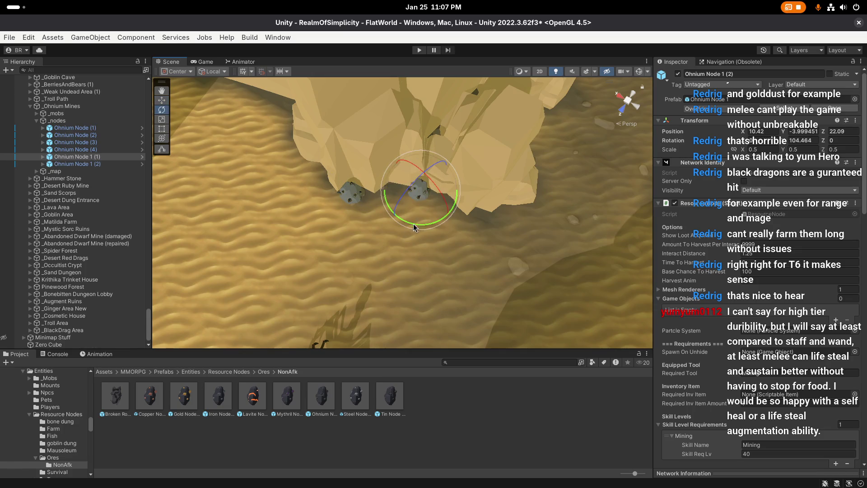
{"action": "left_click_drag", "start_coordinate": [413, 223], "coordinate": [361, 235]}
{"action": "key", "text": "w"}
{"action": "key", "text": "ctrl+d"}
{"action": "mouse_move", "coordinate": [423, 207]}
{"action": "left_mouse_down"}
{"action": "mouse_move", "coordinate": [451, 219]}
{"action": "mouse_move", "coordinate": [467, 251]}
{"action": "mouse_move", "coordinate": [452, 246]}
{"action": "mouse_move", "coordinate": [502, 191]}
{"action": "mouse_move", "coordinate": [418, 202]}
{"action": "mouse_move", "coordinate": [323, 183]}
{"action": "left_mouse_up"}
{"action": "key", "text": "e"}
{"action": "key", "text": "w"}
Add Ohmium Node 1 (4), turned about -76 degrees and shifted along the rock edge
{"action": "key", "text": "ctrl+d"}
{"action": "key", "text": "f"}
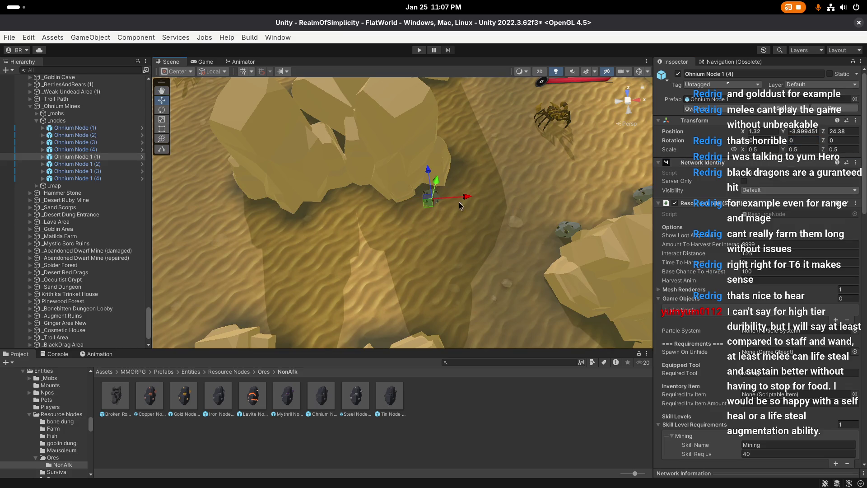
{"action": "scroll", "coordinate": [459, 202], "scroll_direction": "up", "scroll_amount": 3}
{"action": "key", "text": "e"}
{"action": "mouse_move", "coordinate": [429, 237]}
{"action": "left_mouse_down"}
{"action": "mouse_move", "coordinate": [531, 243]}
{"action": "mouse_move", "coordinate": [479, 248]}
{"action": "left_mouse_up"}
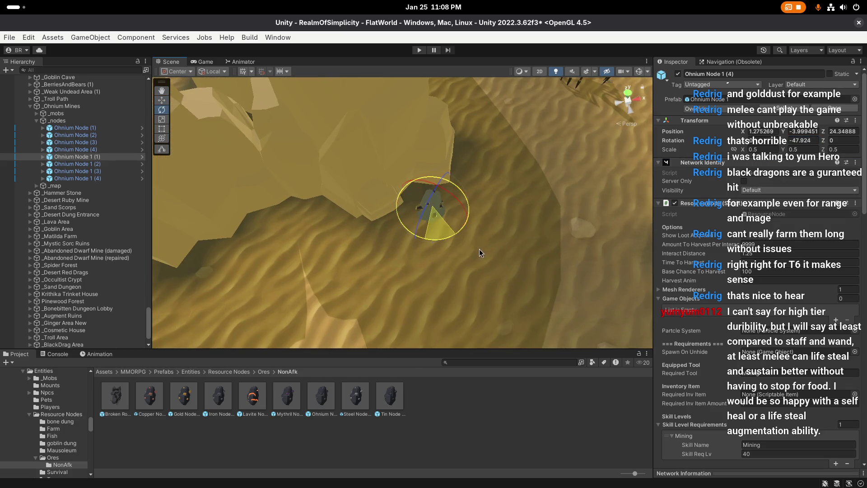
{"action": "key", "text": "w"}
{"action": "mouse_move", "coordinate": [424, 206]}
{"action": "left_mouse_down"}
{"action": "mouse_move", "coordinate": [420, 199]}
{"action": "mouse_move", "coordinate": [476, 202]}
{"action": "mouse_move", "coordinate": [375, 204]}
{"action": "mouse_move", "coordinate": [382, 207]}
{"action": "mouse_move", "coordinate": [350, 235]}
{"action": "mouse_move", "coordinate": [352, 228]}
{"action": "left_mouse_up"}
Add Ohmium Node 1 (5) and (6), moving (6) left along the cliff and turning it
{"action": "key", "text": "ctrl+d"}
{"action": "key", "text": "e"}
{"action": "key", "text": "f"}
{"action": "key", "text": "w"}
{"action": "key", "text": "ctrl+d"}
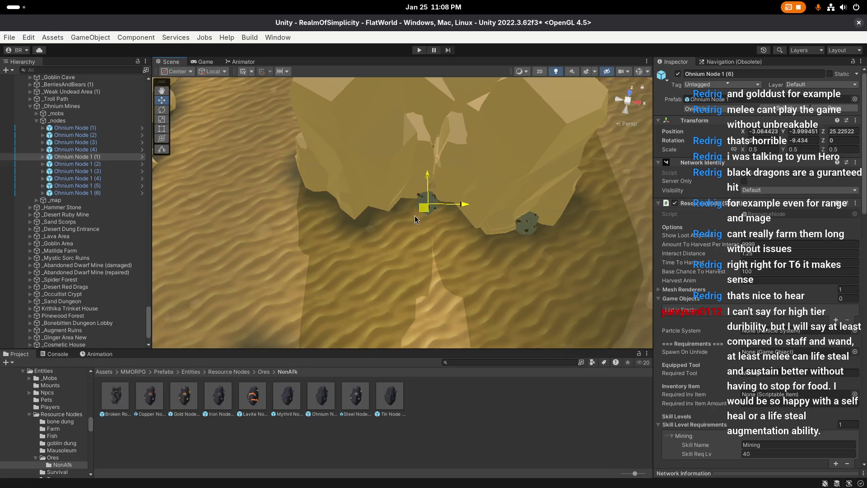
{"action": "left_click_drag", "start_coordinate": [414, 203], "coordinate": [324, 213]}
{"action": "key", "text": "f"}
{"action": "key", "text": "e"}
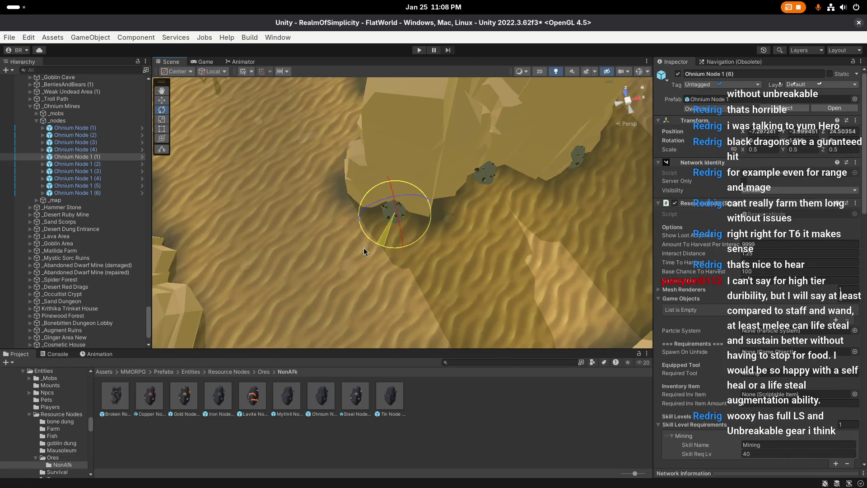
{"action": "key", "text": "w"}
{"action": "mouse_move", "coordinate": [347, 251]}
{"action": "left_mouse_down"}
{"action": "mouse_move", "coordinate": [469, 236]}
{"action": "mouse_move", "coordinate": [422, 227]}
{"action": "mouse_move", "coordinate": [499, 221]}
{"action": "mouse_move", "coordinate": [247, 234]}
{"action": "mouse_move", "coordinate": [500, 241]}
{"action": "mouse_move", "coordinate": [492, 181]}
{"action": "mouse_move", "coordinate": [419, 254]}
{"action": "mouse_move", "coordinate": [411, 227]}
{"action": "mouse_move", "coordinate": [624, 238]}
{"action": "mouse_move", "coordinate": [551, 241]}
{"action": "left_mouse_up"}
Add Ohmium Node 1 (7) nudged into place, then create copy (8)
{"action": "key", "text": "ctrl+d"}
{"action": "key", "text": "e"}
{"action": "key", "text": "w"}
{"action": "left_click_drag", "start_coordinate": [415, 224], "coordinate": [416, 231]}
{"action": "left_click_drag", "start_coordinate": [416, 231], "coordinate": [407, 226]}
{"action": "key", "text": "ctrl+d"}
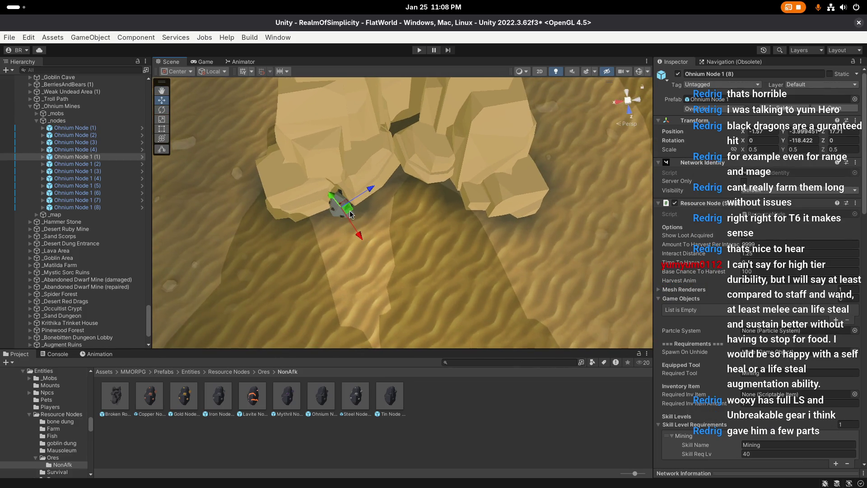
Move Ohmium Node 1 (8) along the cliff base and check it from another angle
{"action": "mouse_move", "coordinate": [349, 216]}
{"action": "left_mouse_down"}
{"action": "mouse_move", "coordinate": [483, 197]}
{"action": "mouse_move", "coordinate": [416, 206]}
{"action": "mouse_move", "coordinate": [406, 194]}
{"action": "mouse_move", "coordinate": [442, 190]}
{"action": "left_mouse_up"}
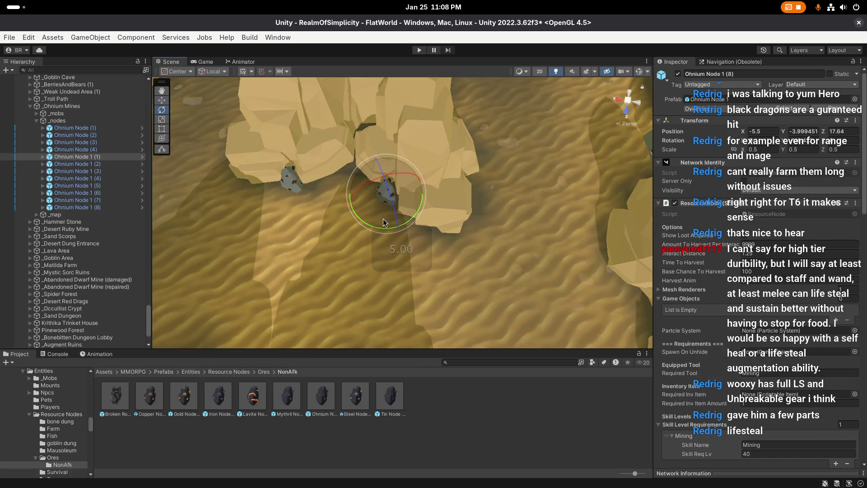
{"action": "left_click_drag", "start_coordinate": [384, 201], "coordinate": [384, 206]}
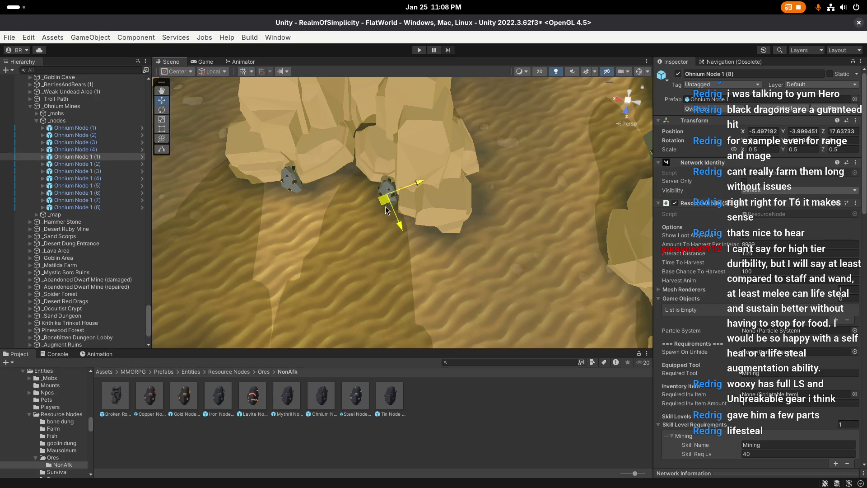
{"action": "left_click", "coordinate": [394, 251]}
{"action": "left_click_drag", "start_coordinate": [394, 250], "coordinate": [455, 221]}
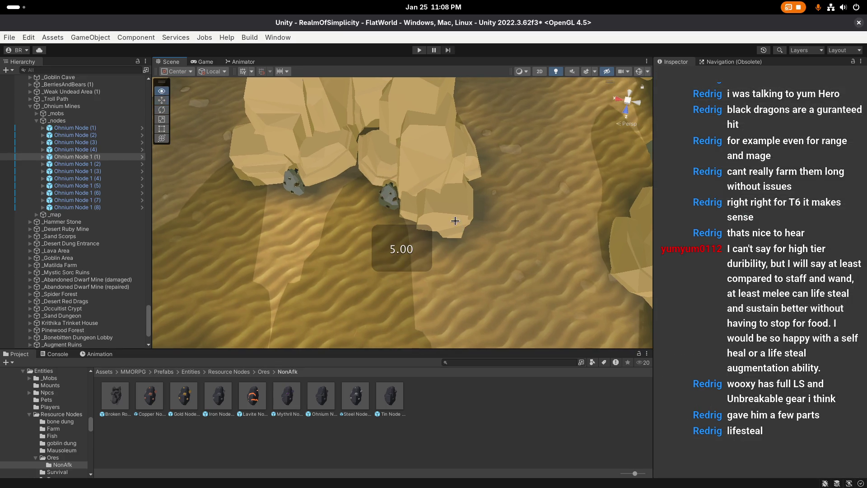
{"action": "left_click", "coordinate": [388, 198]}
{"action": "mouse_move", "coordinate": [388, 198]}
{"action": "left_mouse_down"}
{"action": "mouse_move", "coordinate": [443, 231]}
{"action": "mouse_move", "coordinate": [328, 166]}
{"action": "mouse_move", "coordinate": [387, 208]}
{"action": "mouse_move", "coordinate": [333, 219]}
{"action": "mouse_move", "coordinate": [333, 229]}
{"action": "mouse_move", "coordinate": [297, 206]}
{"action": "mouse_move", "coordinate": [310, 190]}
{"action": "left_mouse_up"}
Add Ohmium Node 1 (9), turned to about 12 degrees and nudged into place
{"action": "key", "text": "ctrl+d"}
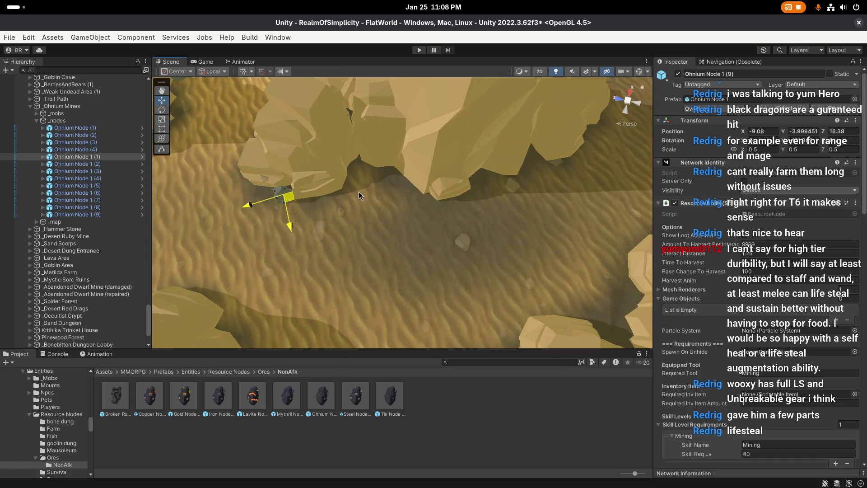
{"action": "key", "text": "e"}
{"action": "left_click_drag", "start_coordinate": [310, 232], "coordinate": [311, 235]}
{"action": "key", "text": "f"}
{"action": "key", "text": "w"}
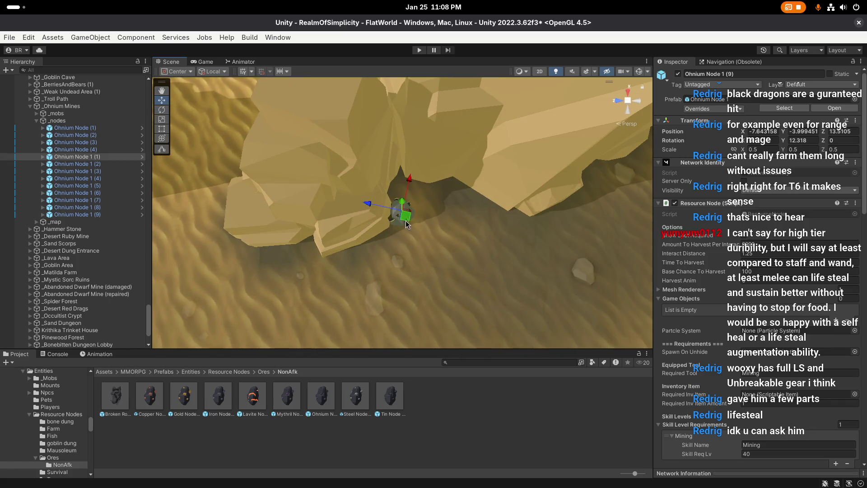
{"action": "mouse_move", "coordinate": [401, 216]}
{"action": "left_mouse_down"}
{"action": "mouse_move", "coordinate": [398, 231]}
{"action": "mouse_move", "coordinate": [418, 216]}
{"action": "mouse_move", "coordinate": [357, 205]}
{"action": "mouse_move", "coordinate": [356, 221]}
{"action": "mouse_move", "coordinate": [394, 226]}
{"action": "mouse_move", "coordinate": [392, 237]}
{"action": "left_mouse_up"}
{"action": "key", "text": "e"}
{"action": "key", "text": "w"}
Add Ohmium Node 1 (10) and adjust its position and rotation
{"action": "key", "text": "ctrl+d"}
{"action": "key", "text": "f"}
{"action": "key", "text": "e"}
{"action": "key", "text": "w"}
{"action": "key", "text": "f"}
{"action": "key", "text": "e"}
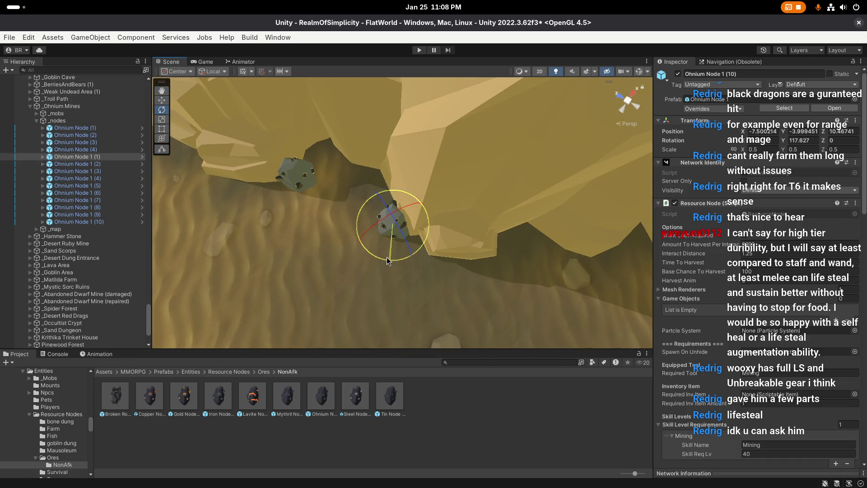
{"action": "key", "text": "w"}
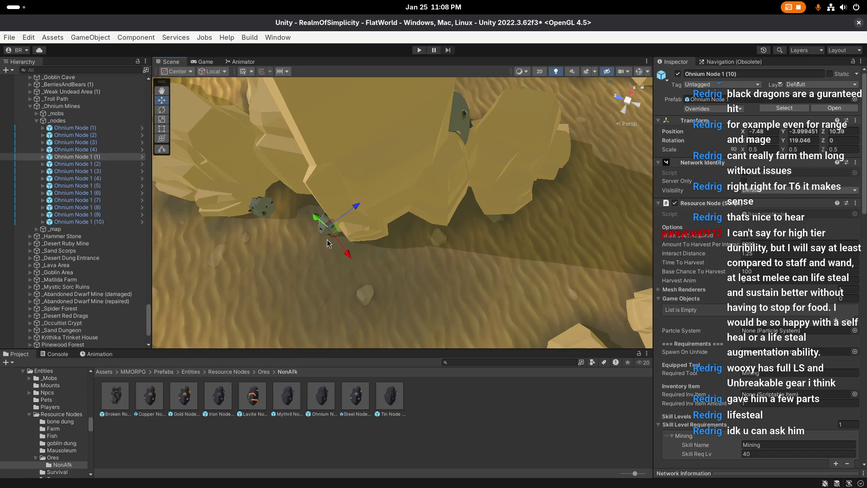
Add Ohmium Node 1 (11) along the cliff base, nudged into the rock edge
{"action": "key", "text": "ctrl+d"}
{"action": "mouse_move", "coordinate": [333, 228]}
{"action": "left_mouse_down"}
{"action": "mouse_move", "coordinate": [437, 240]}
{"action": "mouse_move", "coordinate": [452, 260]}
{"action": "mouse_move", "coordinate": [469, 252]}
{"action": "left_mouse_up"}
{"action": "key", "text": "e"}
{"action": "key", "text": "w"}
{"action": "mouse_move", "coordinate": [415, 247]}
{"action": "left_mouse_down"}
{"action": "mouse_move", "coordinate": [425, 242]}
{"action": "mouse_move", "coordinate": [357, 223]}
{"action": "mouse_move", "coordinate": [360, 275]}
{"action": "mouse_move", "coordinate": [357, 187]}
{"action": "mouse_move", "coordinate": [439, 274]}
{"action": "left_mouse_up"}
Add Ohmium Node 1 (12), reset its rotation to 0, then turn it about 149 degrees
{"action": "key", "text": "ctrl+d"}
{"action": "type", "text": "ew"}
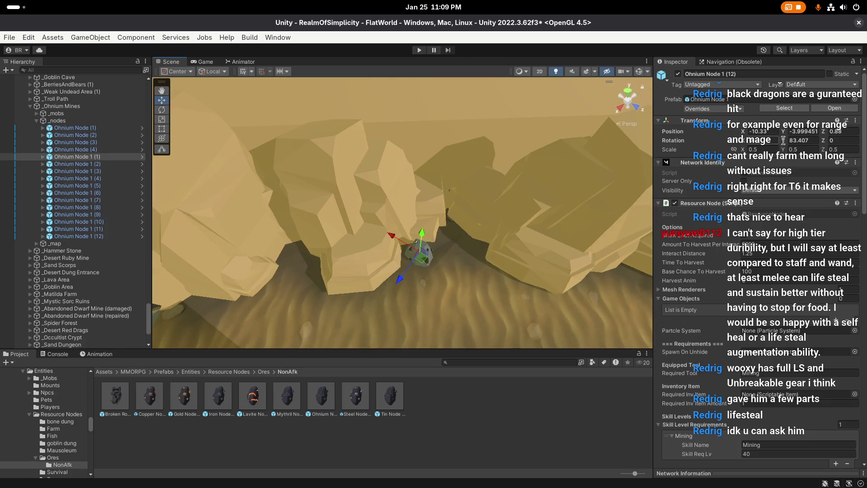
{"action": "type", "text": "0"}
{"action": "key", "text": "Return"}
{"action": "key", "text": "f"}
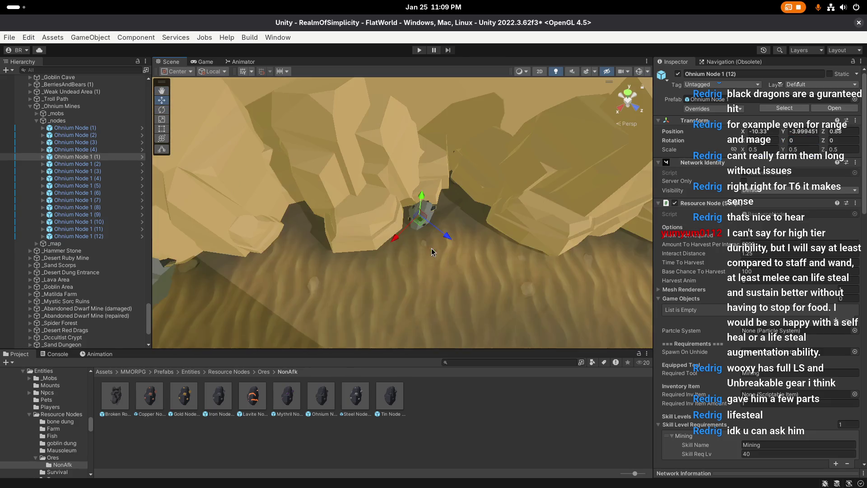
{"action": "key", "text": "e"}
{"action": "mouse_move", "coordinate": [393, 235]}
{"action": "left_mouse_down"}
{"action": "mouse_move", "coordinate": [424, 199]}
{"action": "mouse_move", "coordinate": [420, 230]}
{"action": "left_mouse_up"}
{"action": "key", "text": "w"}
Add Ohmium Node 1 (13) turned about 238 degrees and (14) moved right, turned about 220 degrees
{"action": "key", "text": "ctrl+d"}
{"action": "key", "text": "e"}
{"action": "mouse_move", "coordinate": [452, 257]}
{"action": "left_mouse_down"}
{"action": "mouse_move", "coordinate": [326, 278]}
{"action": "mouse_move", "coordinate": [357, 297]}
{"action": "left_mouse_up"}
{"action": "key", "text": "w"}
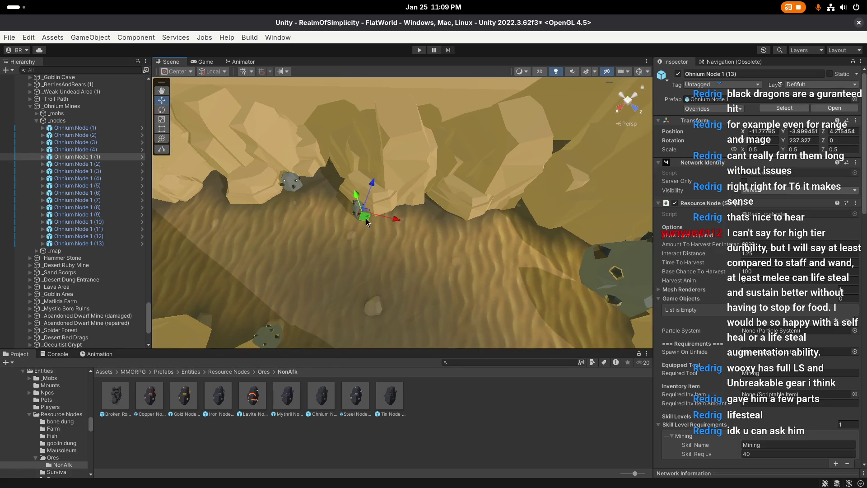
{"action": "key", "text": "ctrl+d"}
{"action": "left_click_drag", "start_coordinate": [366, 219], "coordinate": [484, 224]}
{"action": "key", "text": "e"}
{"action": "mouse_move", "coordinate": [490, 260]}
{"action": "left_mouse_down"}
{"action": "mouse_move", "coordinate": [515, 266]}
{"action": "mouse_move", "coordinate": [459, 242]}
{"action": "mouse_move", "coordinate": [451, 217]}
{"action": "mouse_move", "coordinate": [397, 248]}
{"action": "mouse_move", "coordinate": [452, 253]}
{"action": "mouse_move", "coordinate": [432, 289]}
{"action": "mouse_move", "coordinate": [402, 253]}
{"action": "mouse_move", "coordinate": [393, 223]}
{"action": "mouse_move", "coordinate": [402, 217]}
{"action": "left_mouse_up"}
Duplicate the ore node as Ohmium Node 1 (15), turn it to about 215 degrees and nudge it along the ground
{"action": "key", "text": "w"}
{"action": "key", "text": "ctrl+d"}
{"action": "key", "text": "f"}
{"action": "key", "text": "e"}
{"action": "mouse_move", "coordinate": [432, 250]}
{"action": "left_mouse_down"}
{"action": "mouse_move", "coordinate": [366, 270]}
{"action": "mouse_move", "coordinate": [602, 259]}
{"action": "mouse_move", "coordinate": [482, 256]}
{"action": "left_mouse_up"}
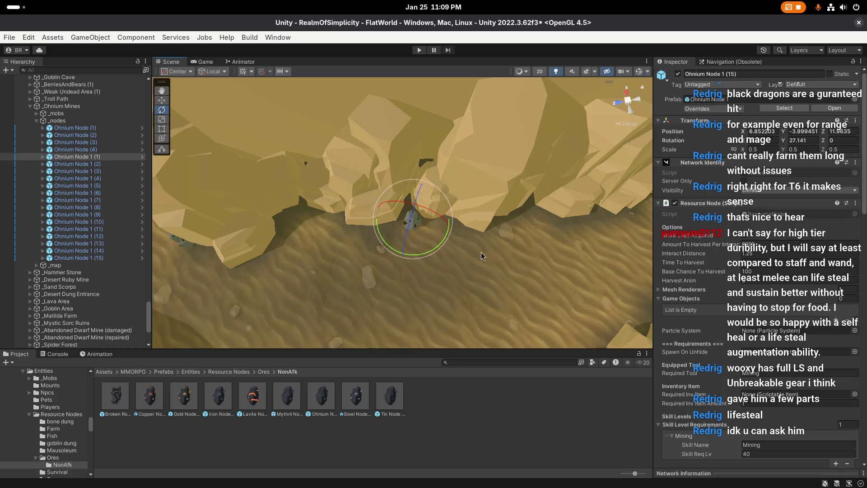
{"action": "key", "text": "w"}
{"action": "left_click_drag", "start_coordinate": [412, 224], "coordinate": [493, 251]}
Add Ohmium Node 1 (16), rotated about its vertical axis and slid along the canyon floor
{"action": "key", "text": "ctrl+d"}
{"action": "key", "text": "f"}
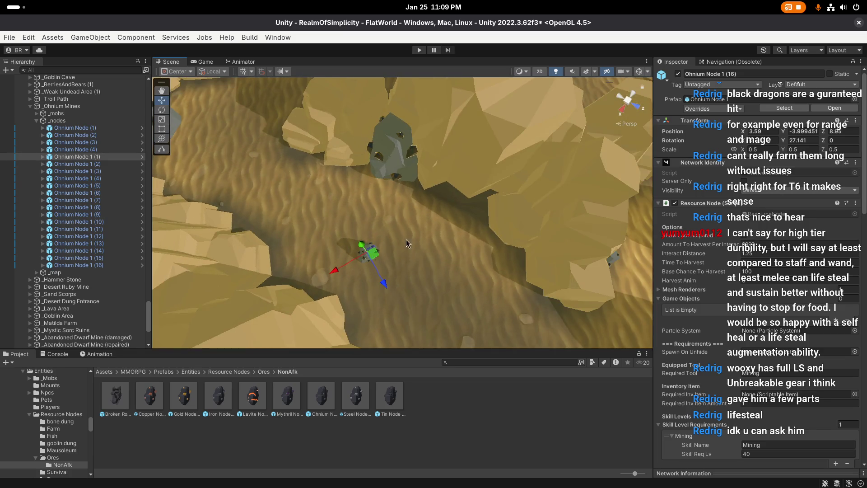
{"action": "key", "text": "e"}
{"action": "key", "text": "f"}
{"action": "left_click_drag", "start_coordinate": [461, 250], "coordinate": [580, 262]}
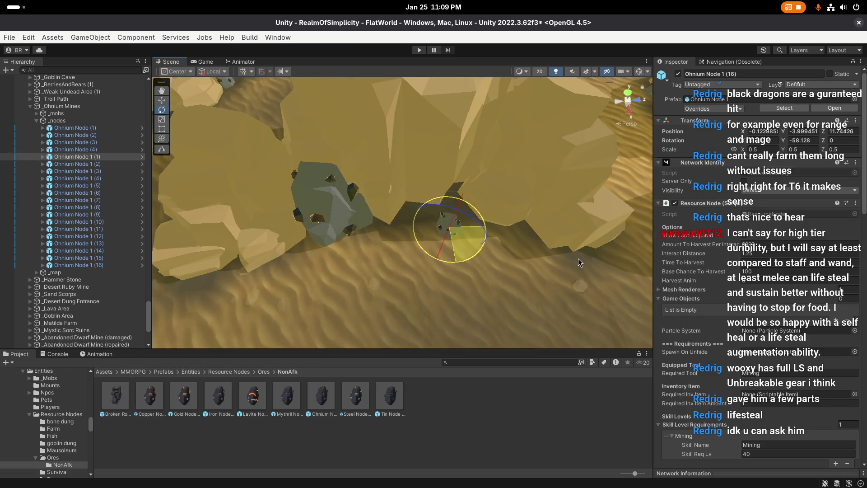
{"action": "key", "text": "w"}
{"action": "left_click_drag", "start_coordinate": [443, 231], "coordinate": [420, 215]}
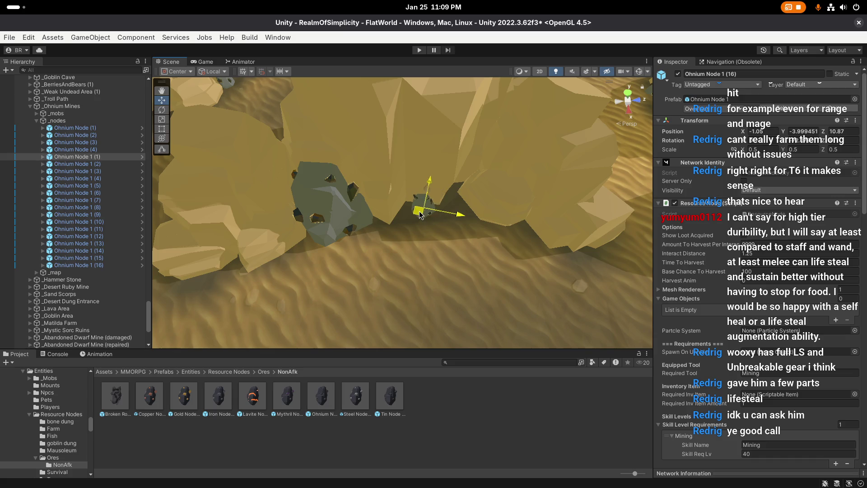
Add another copy further down the canyon, turned to a different angle
{"action": "key", "text": "ctrl+d"}
{"action": "left_click_drag", "start_coordinate": [472, 233], "coordinate": [346, 250]}
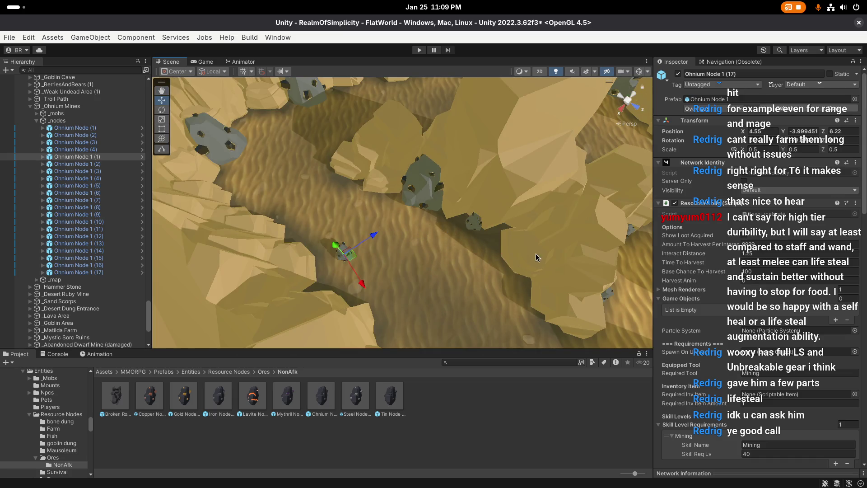
{"action": "mouse_move", "coordinate": [536, 258]}
{"action": "left_mouse_down"}
{"action": "mouse_move", "coordinate": [398, 294]}
{"action": "mouse_move", "coordinate": [404, 277]}
{"action": "mouse_move", "coordinate": [392, 285]}
{"action": "left_mouse_up"}
{"action": "key", "text": "e"}
{"action": "mouse_move", "coordinate": [530, 235]}
{"action": "left_mouse_down"}
{"action": "mouse_move", "coordinate": [575, 223]}
{"action": "mouse_move", "coordinate": [399, 292]}
{"action": "mouse_move", "coordinate": [411, 278]}
{"action": "left_mouse_up"}
{"action": "scroll", "coordinate": [411, 278], "scroll_direction": "down", "scroll_amount": 3}
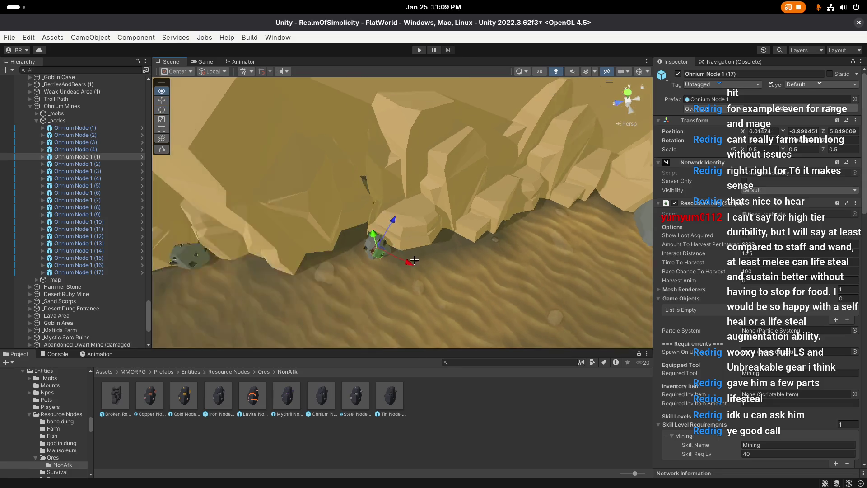
Duplicate the node again and place the copy near the canyon wall
{"action": "key", "text": "ctrl+d"}
{"action": "key", "text": "w"}
{"action": "left_click_drag", "start_coordinate": [388, 244], "coordinate": [453, 255]}
{"action": "key", "text": "f"}
{"action": "left_click_drag", "start_coordinate": [401, 273], "coordinate": [398, 289]}
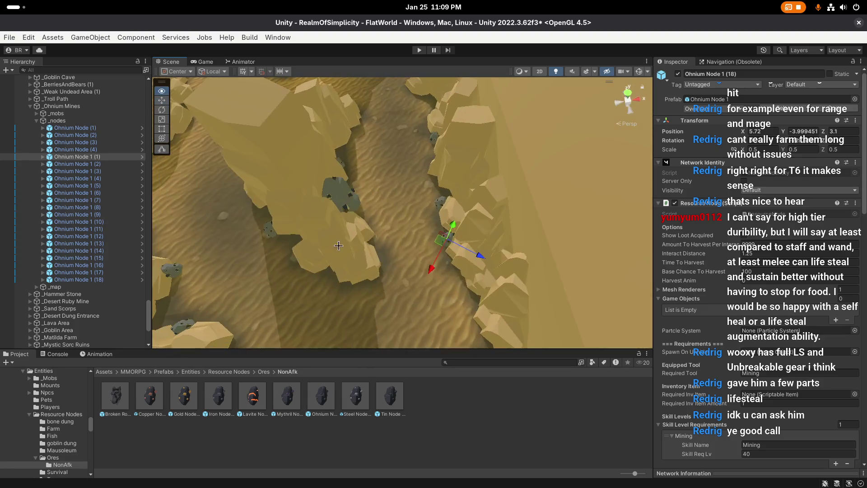
Add a final copy, Ohmium Node 1 (19), on the opposite side of the canyon, then deselect it
{"action": "key", "text": "ctrl+d"}
{"action": "mouse_move", "coordinate": [447, 262]}
{"action": "left_mouse_down"}
{"action": "mouse_move", "coordinate": [382, 297]}
{"action": "mouse_move", "coordinate": [432, 277]}
{"action": "left_mouse_up"}
{"action": "key", "text": "f"}
{"action": "key", "text": "e"}
{"action": "scroll", "coordinate": [478, 288], "scroll_direction": "up", "scroll_amount": 3}
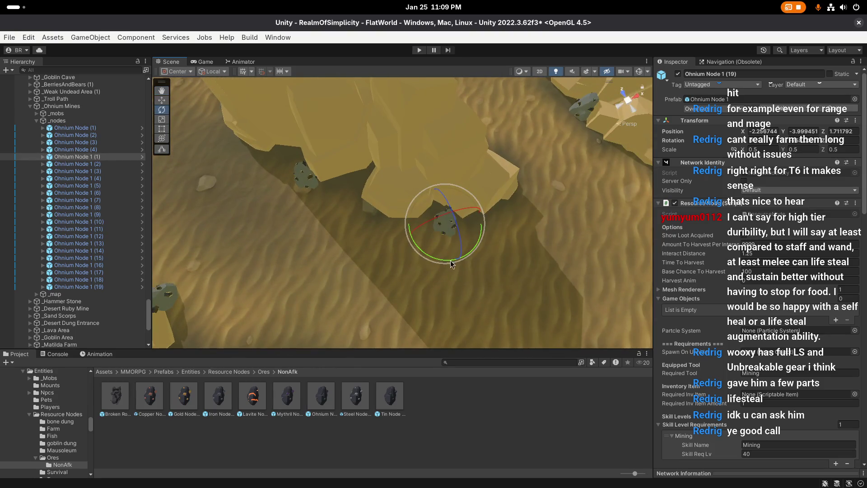
{"action": "key", "text": "w"}
{"action": "mouse_move", "coordinate": [447, 226]}
{"action": "left_mouse_down"}
{"action": "mouse_move", "coordinate": [497, 272]}
{"action": "mouse_move", "coordinate": [445, 227]}
{"action": "left_mouse_up"}
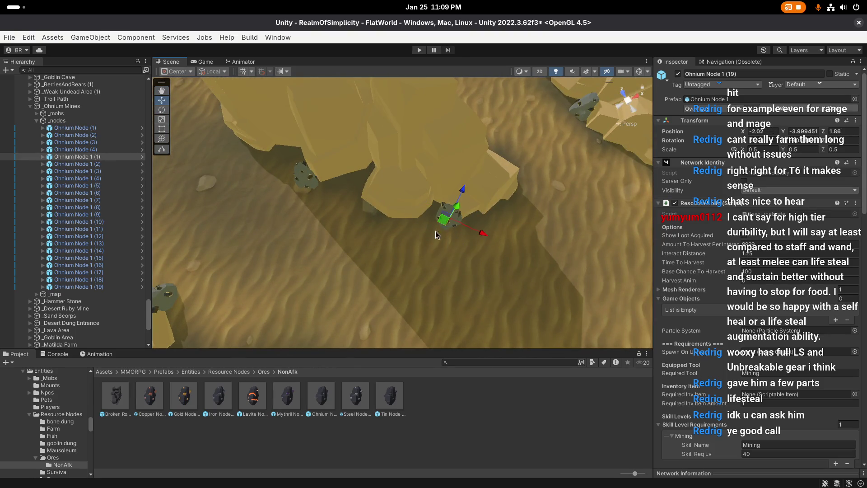
{"action": "left_click", "coordinate": [435, 235]}
{"action": "scroll", "coordinate": [398, 246], "scroll_direction": "down", "scroll_amount": 5}
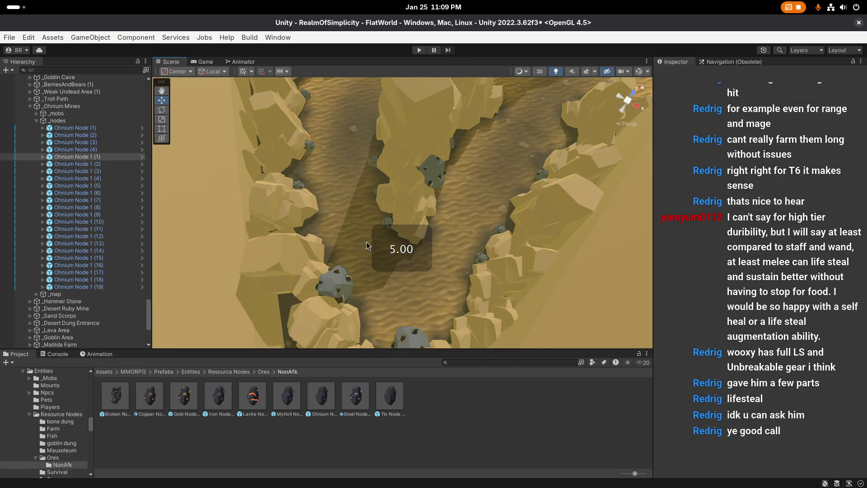
Save the scene with the newly placed ore nodes
{"action": "key", "text": "ctrl+s"}
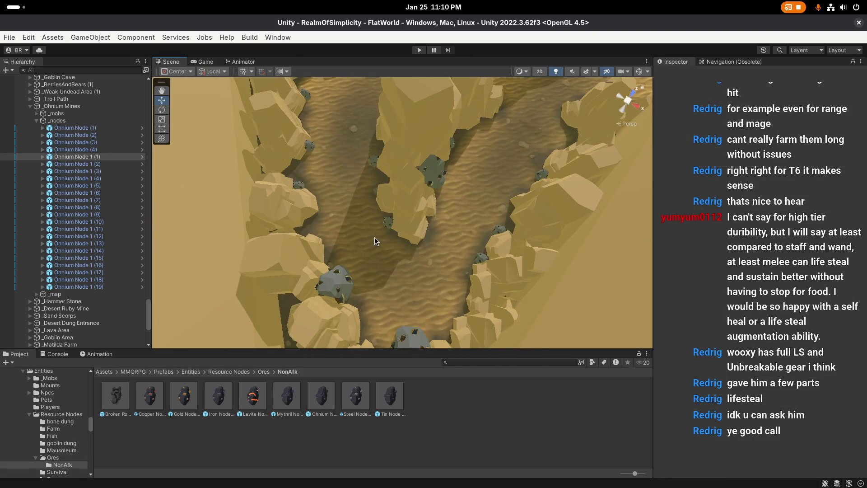
{"action": "scroll", "coordinate": [369, 231], "scroll_direction": "down", "scroll_amount": 10}
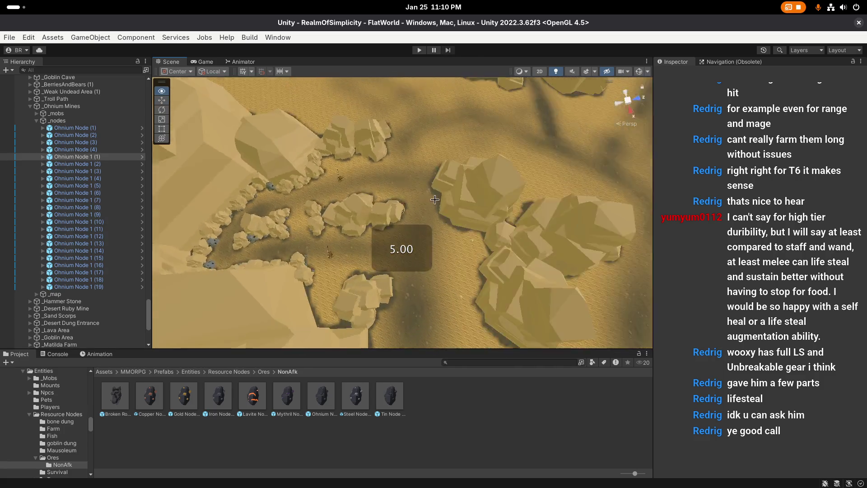
{"action": "scroll", "coordinate": [601, 193], "scroll_direction": "down", "scroll_amount": 3}
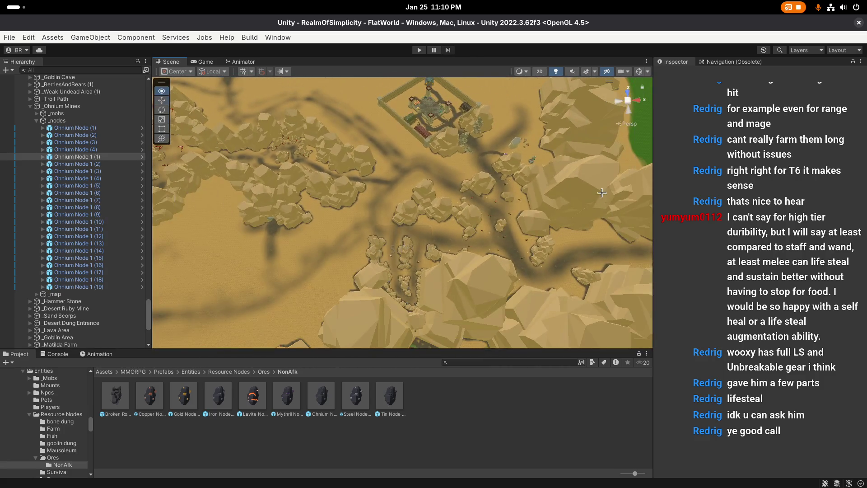
{"action": "left_click", "coordinate": [12, 39]}
{"action": "left_click", "coordinate": [31, 145]}
Look over the green and snowy areas, then open Assets/MMORPG/Prefabs/Entities
{"action": "mouse_move", "coordinate": [392, 237]}
{"action": "left_mouse_down"}
{"action": "mouse_move", "coordinate": [303, 213]}
{"action": "mouse_move", "coordinate": [555, 253]}
{"action": "left_mouse_up"}
{"action": "mouse_move", "coordinate": [403, 223]}
{"action": "left_mouse_down"}
{"action": "mouse_move", "coordinate": [289, 210]}
{"action": "mouse_move", "coordinate": [404, 217]}
{"action": "mouse_move", "coordinate": [391, 256]}
{"action": "mouse_move", "coordinate": [453, 235]}
{"action": "mouse_move", "coordinate": [404, 222]}
{"action": "left_mouse_up"}
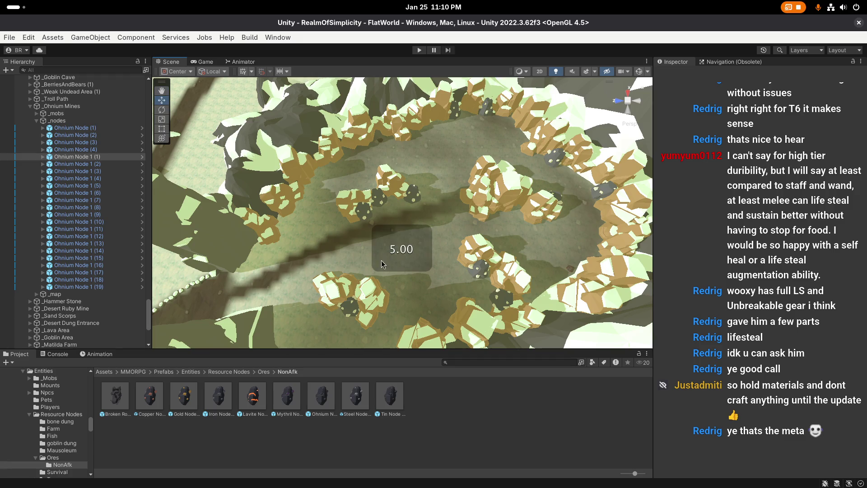
{"action": "left_click", "coordinate": [168, 373]}
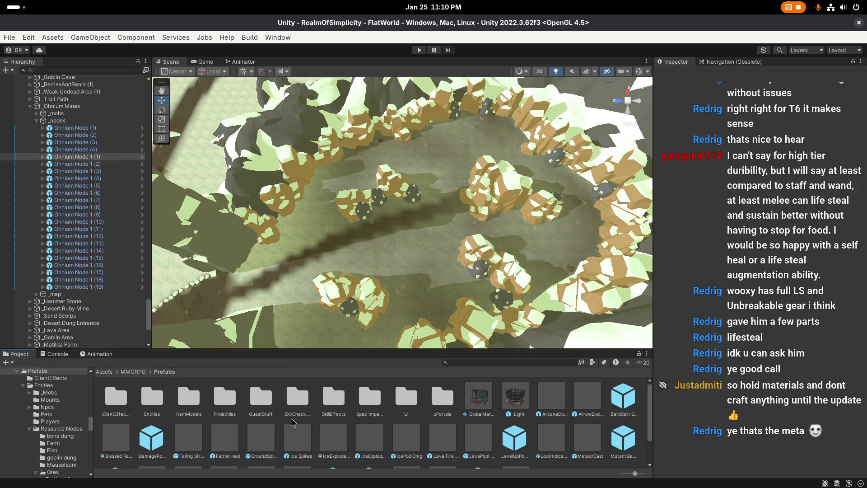
{"action": "double_click", "coordinate": [158, 401]}
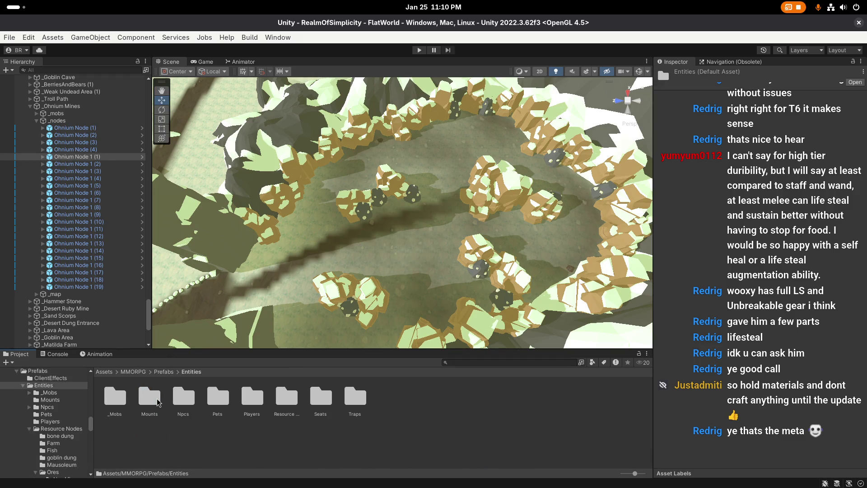
Browse from Prefabs to MMORPG > Resources > Items > Equipment > Crossbow
{"action": "left_click", "coordinate": [165, 371]}
{"action": "left_click", "coordinate": [133, 371]}
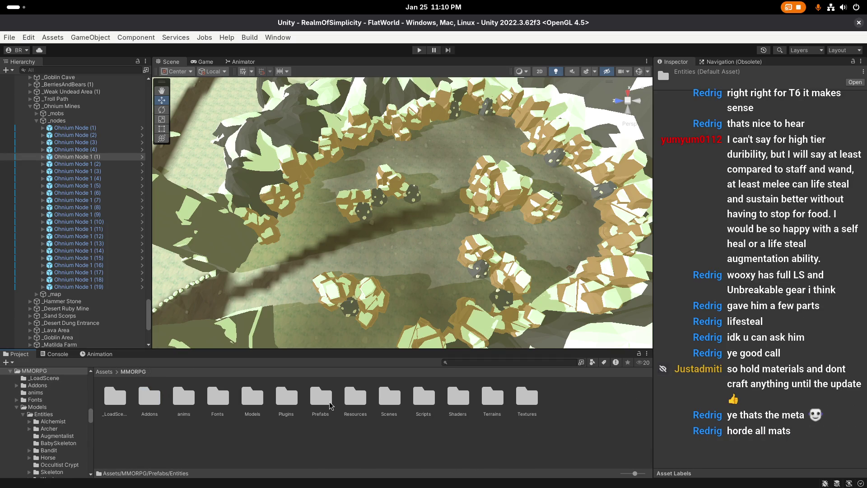
{"action": "double_click", "coordinate": [329, 398]}
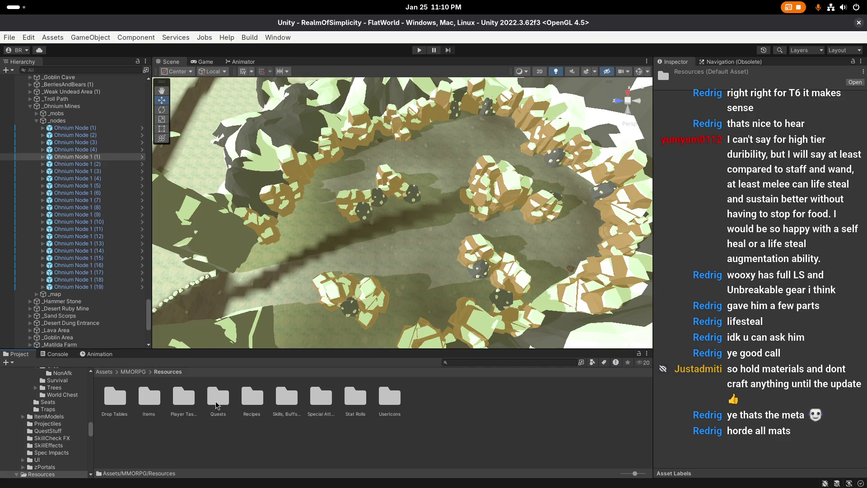
{"action": "double_click", "coordinate": [150, 397]}
{"action": "double_click", "coordinate": [184, 398]}
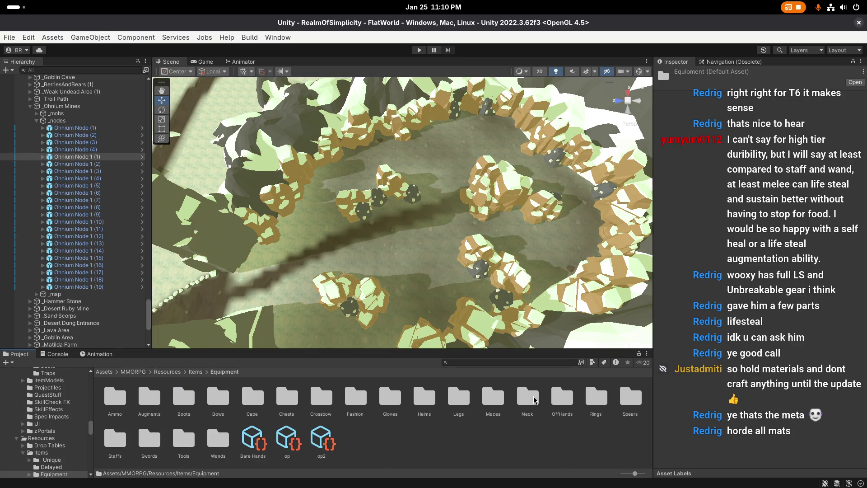
{"action": "double_click", "coordinate": [323, 397]}
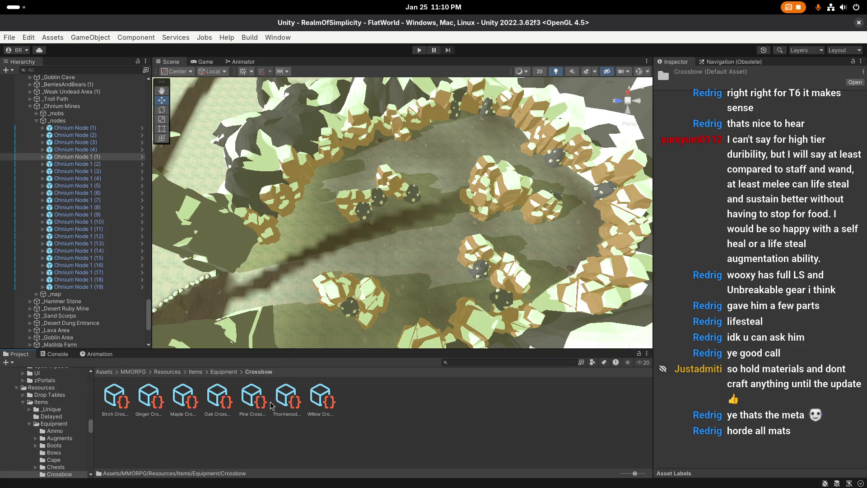
Review the Maple Crossbow's stats and follow its Projectile field to the Bolt prefab
{"action": "left_click", "coordinate": [190, 403]}
{"action": "scroll", "coordinate": [723, 277], "scroll_direction": "down", "scroll_amount": 10}
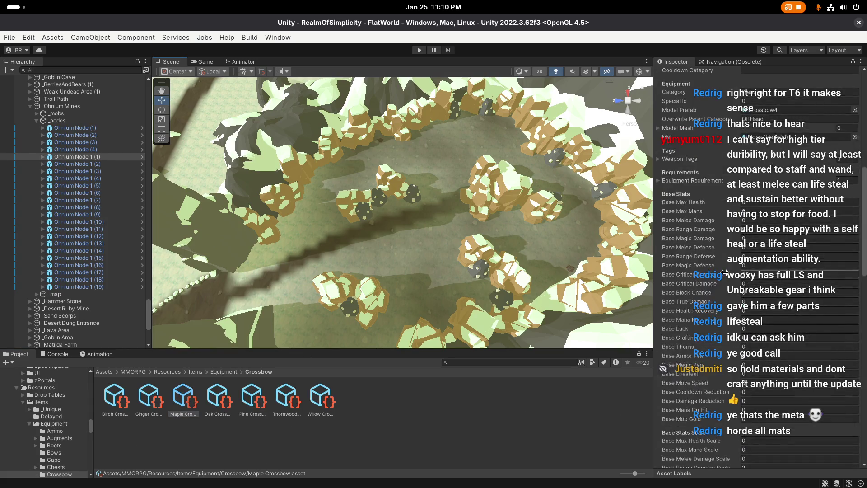
{"action": "scroll", "coordinate": [723, 276], "scroll_direction": "down", "scroll_amount": 10}
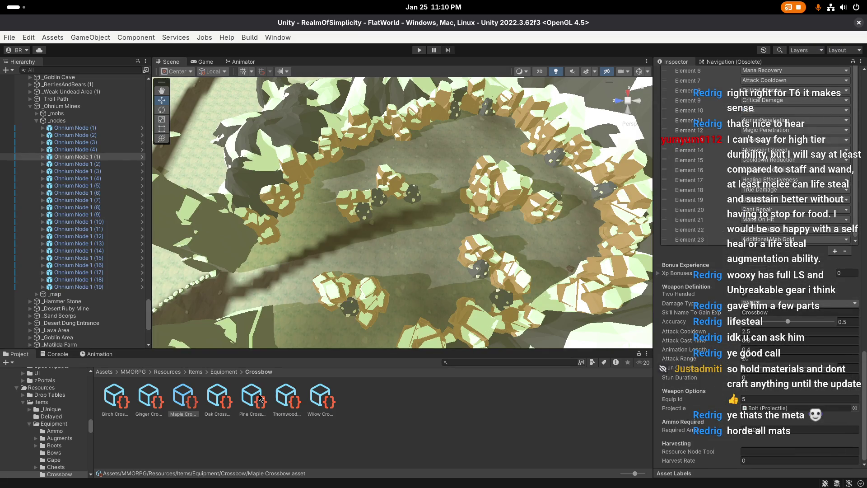
{"action": "left_click", "coordinate": [795, 408]}
{"action": "left_click", "coordinate": [231, 400]}
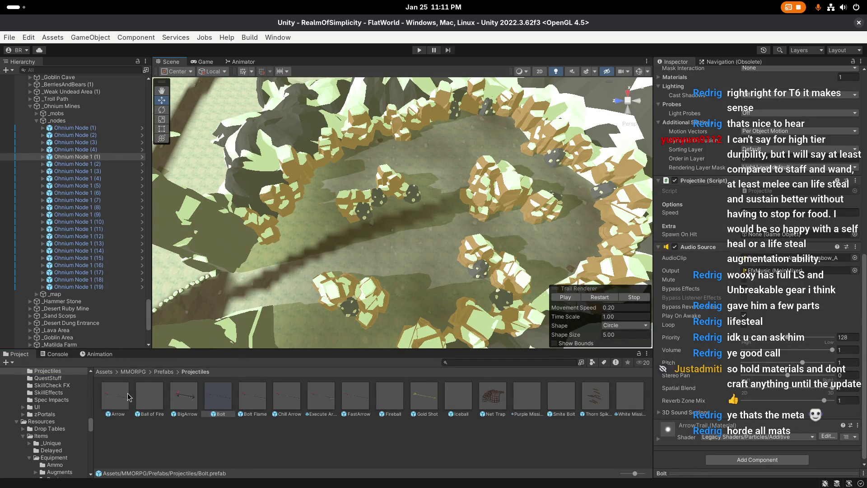
Compare the Arrow and Bolt projectile prefabs, including their sound clip options
{"action": "left_click", "coordinate": [129, 397]}
{"action": "left_click", "coordinate": [224, 402]}
{"action": "scroll", "coordinate": [369, 302], "scroll_direction": "up", "scroll_amount": 1}
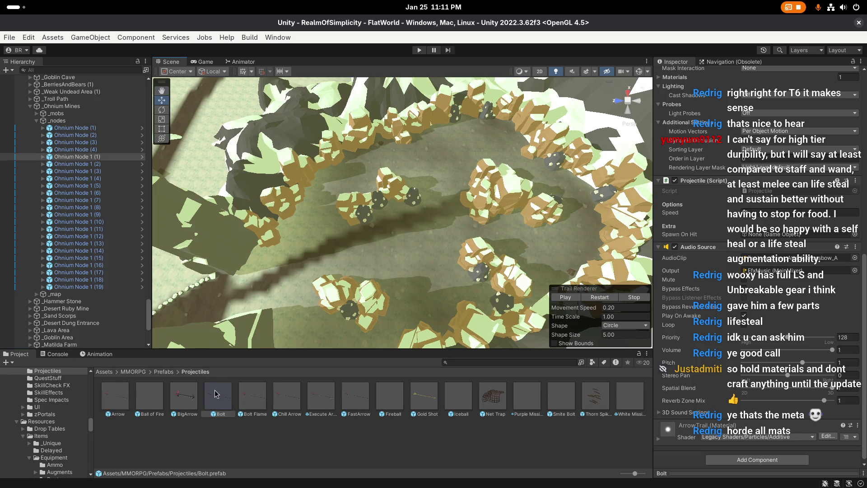
{"action": "left_click", "coordinate": [121, 398]}
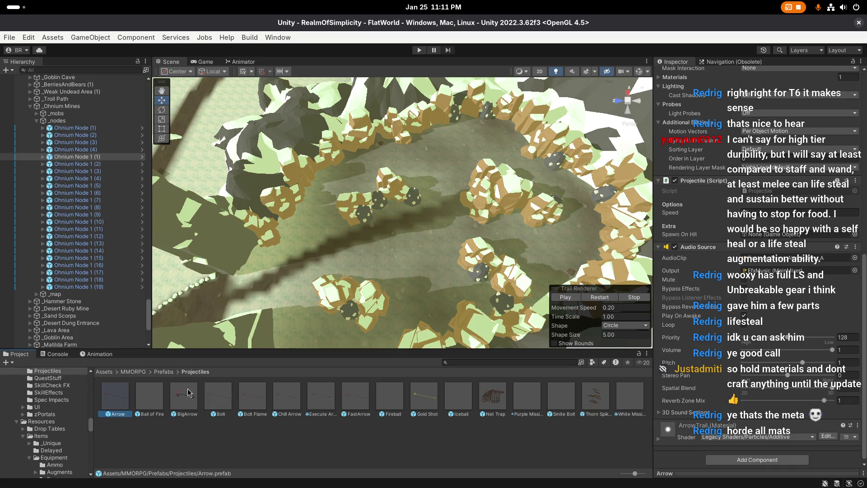
{"action": "left_click", "coordinate": [854, 257]}
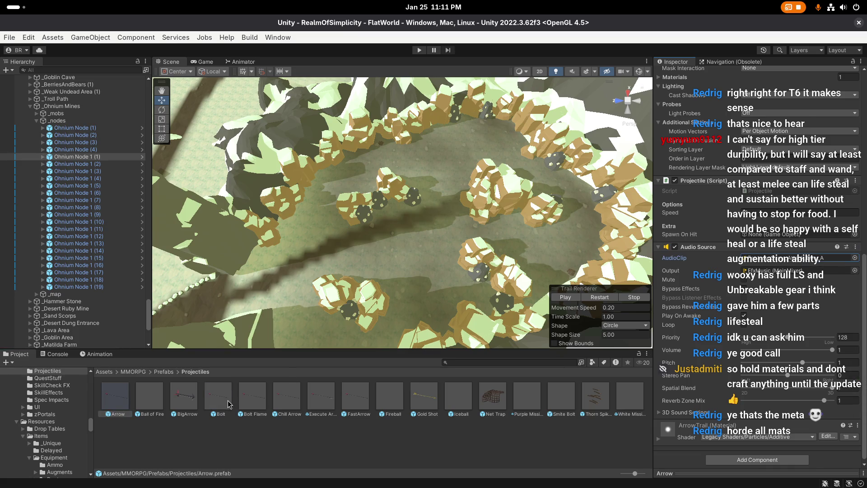
{"action": "left_click", "coordinate": [218, 397]}
{"action": "left_click", "coordinate": [855, 258]}
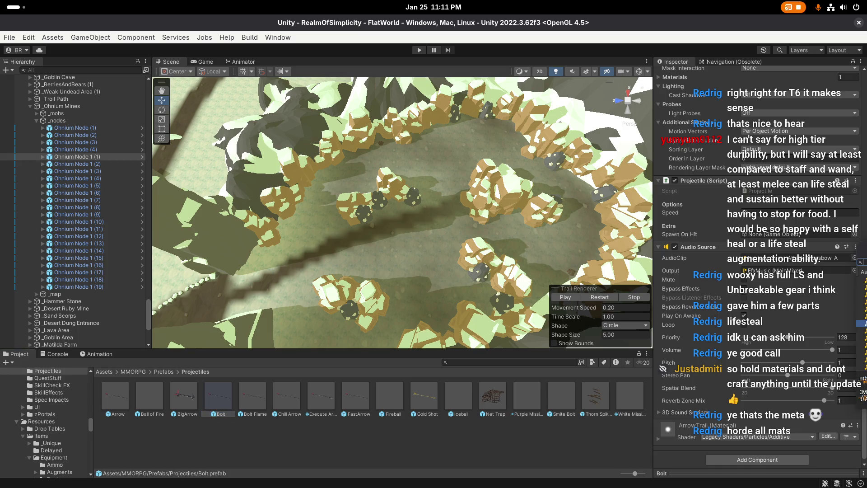
{"action": "left_click", "coordinate": [110, 402]}
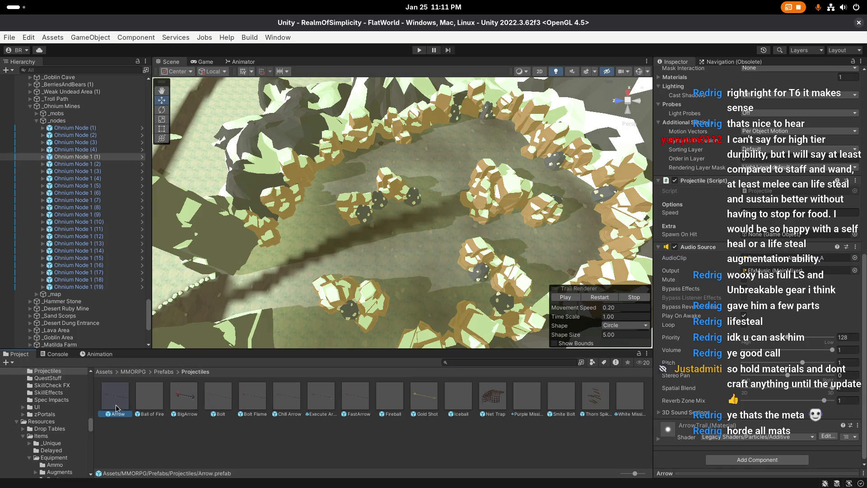
{"action": "left_click", "coordinate": [216, 410]}
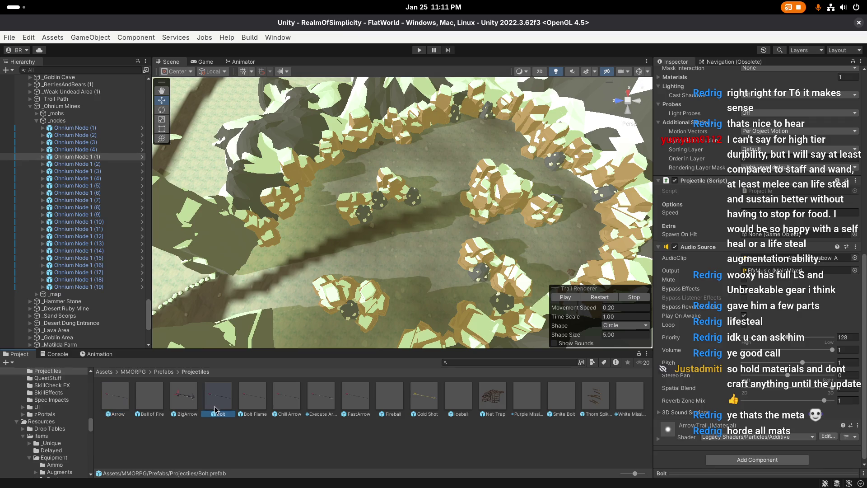
{"action": "left_click", "coordinate": [108, 400]}
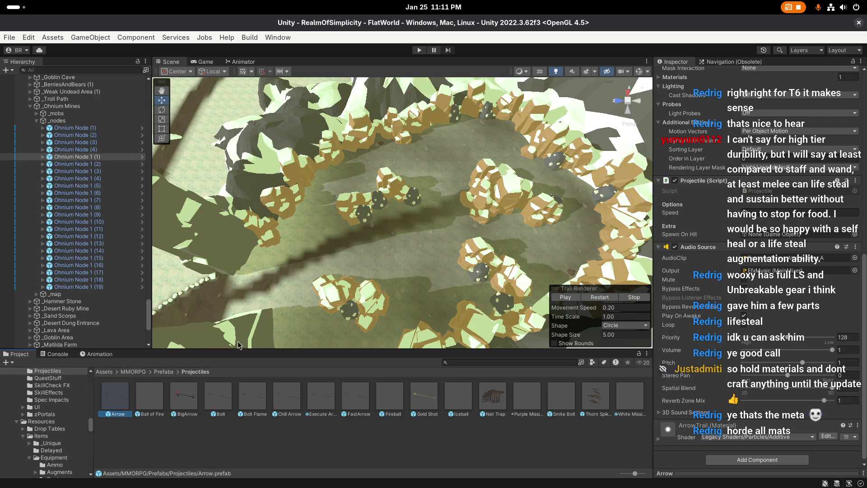
Inspect the Ball of Fire and Net Trap projectiles, then return to the MMORPG folder
{"action": "left_click", "coordinate": [155, 398]}
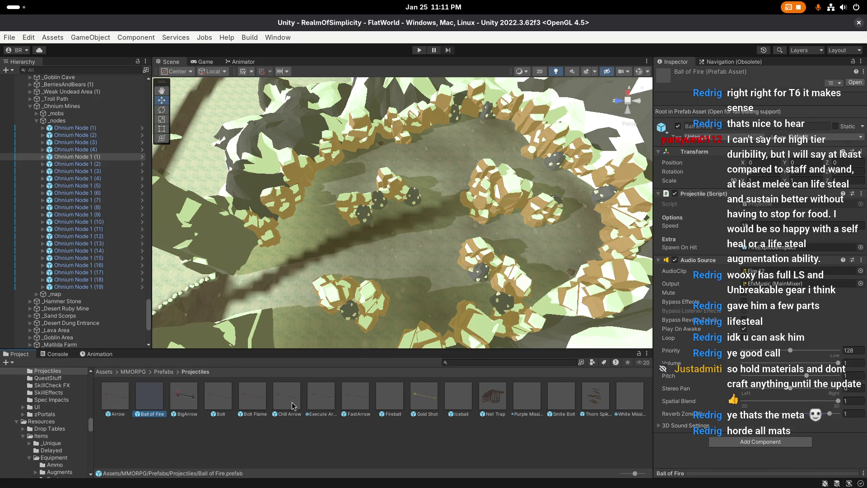
{"action": "left_click", "coordinate": [483, 397]}
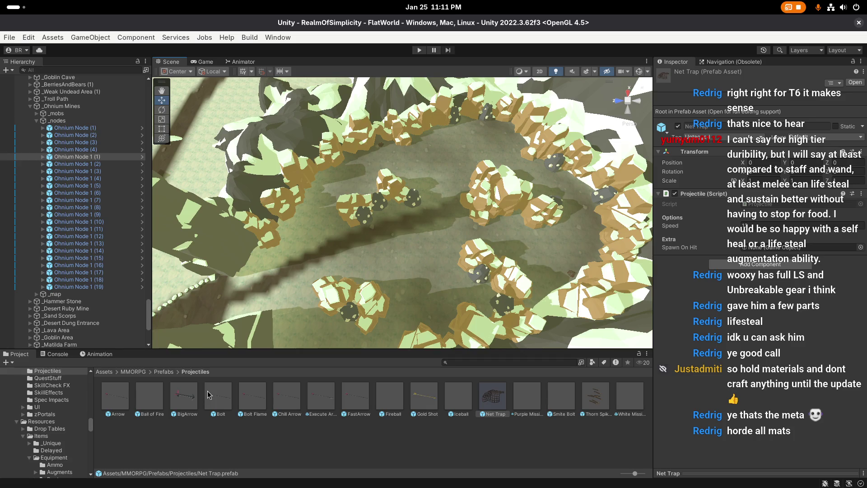
{"action": "left_click", "coordinate": [135, 372]}
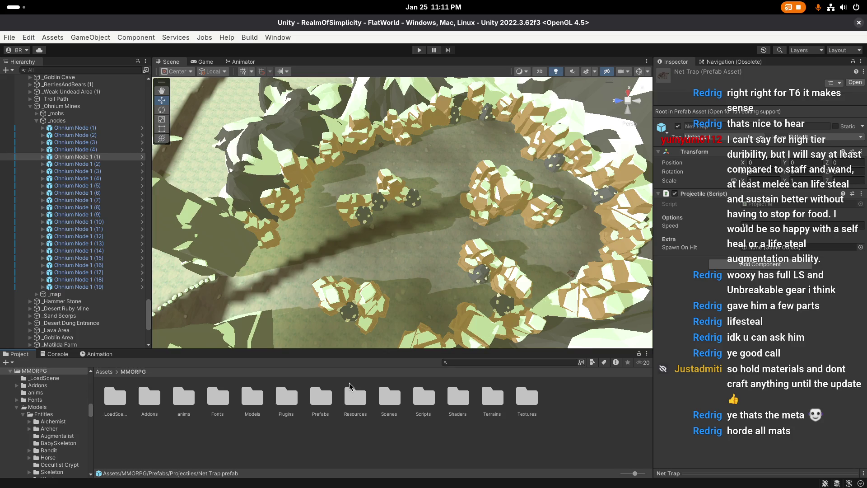
In Resources > Special Attacks > Staff, trace Fire Blast's Projectile field to its prefab
{"action": "double_click", "coordinate": [348, 398]}
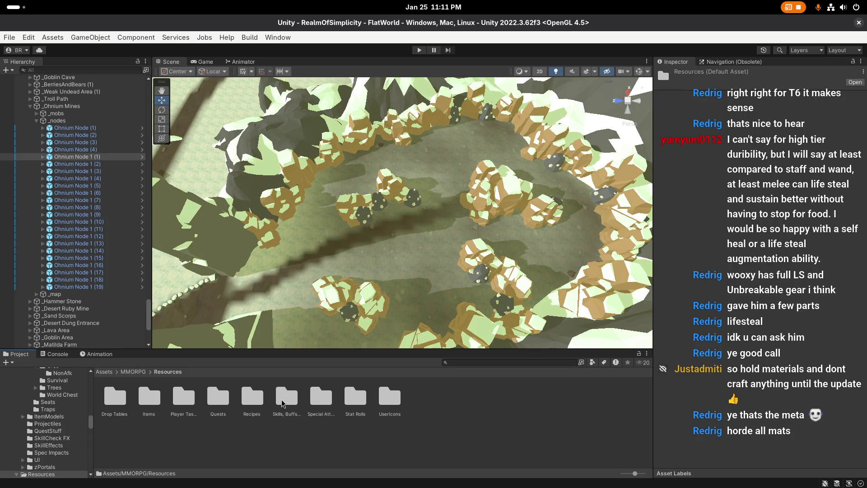
{"action": "double_click", "coordinate": [316, 400]}
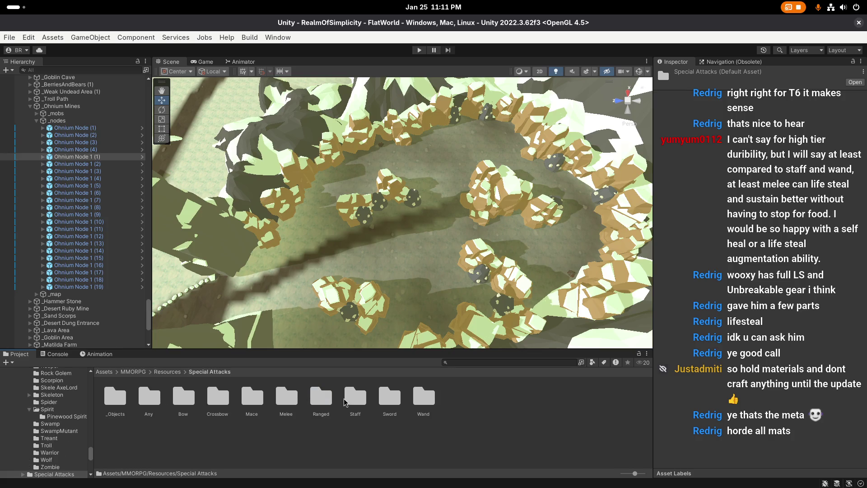
{"action": "double_click", "coordinate": [356, 397]}
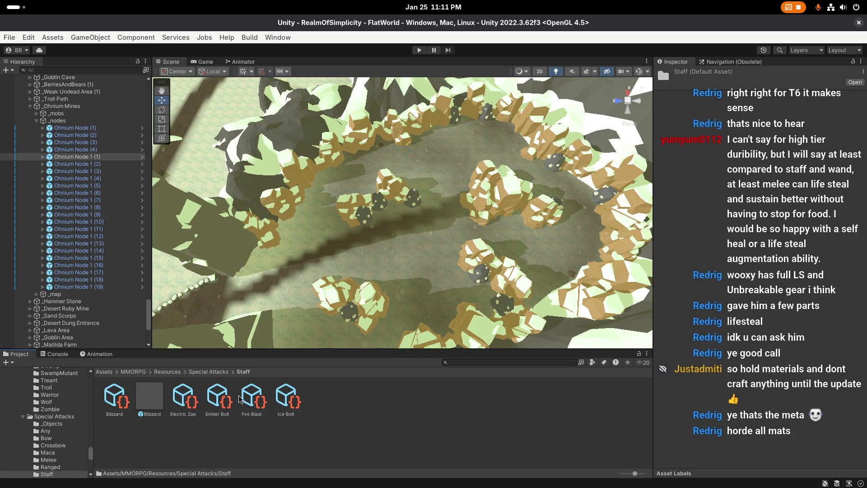
{"action": "left_click", "coordinate": [251, 398]}
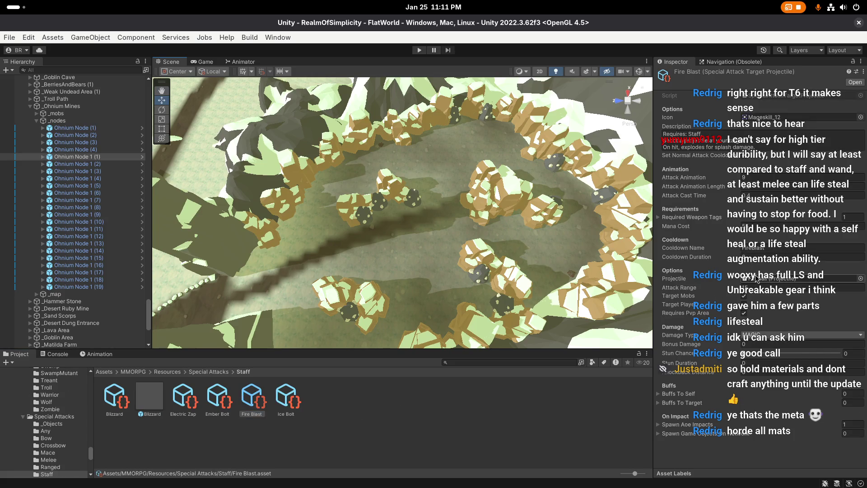
{"action": "left_click", "coordinate": [759, 280]}
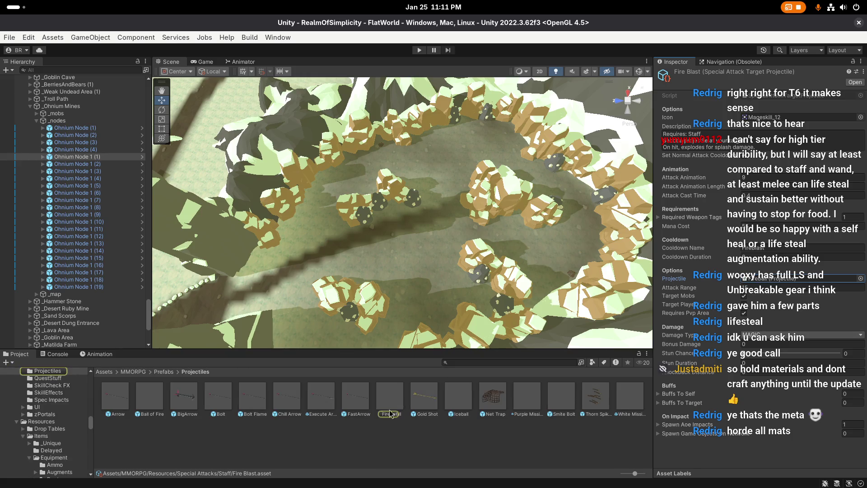
Review the Fireball and Bolt projectile prefabs' settings
{"action": "left_click", "coordinate": [390, 397]}
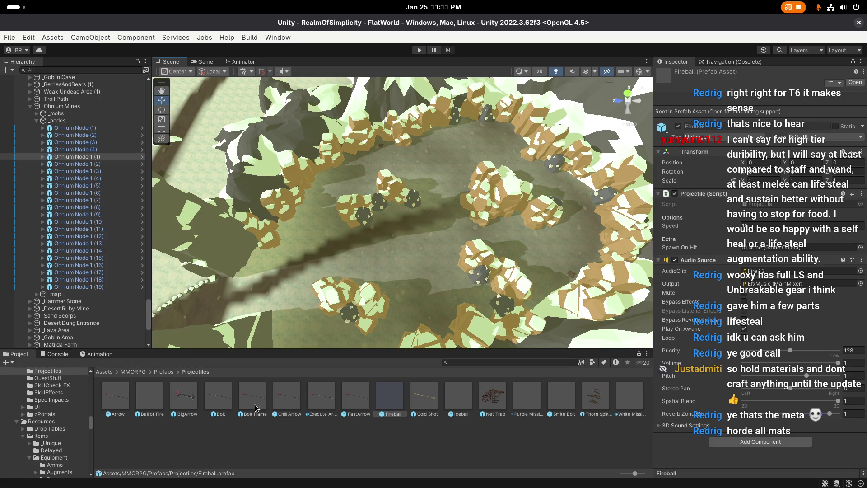
{"action": "left_click", "coordinate": [218, 397]}
{"action": "scroll", "coordinate": [740, 247], "scroll_direction": "down", "scroll_amount": 5}
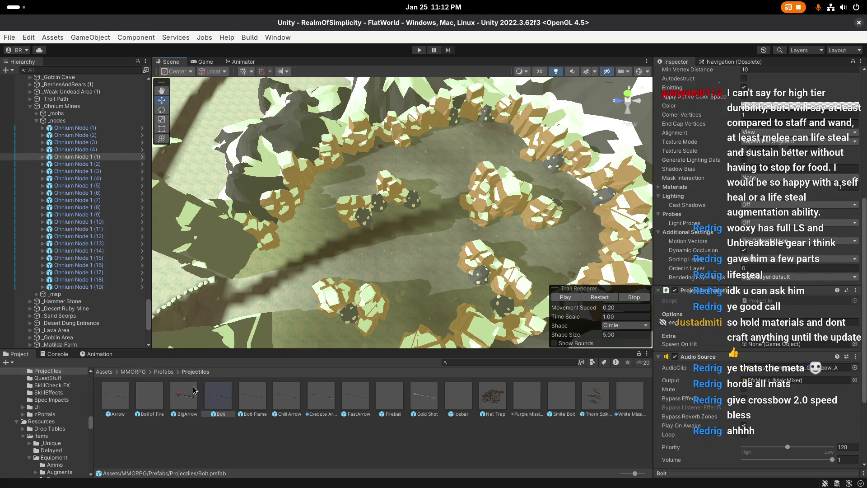
Review the Crossbow special attacks: Pushshot, Net Trap, Headshot and Flaming Bolt
{"action": "left_click", "coordinate": [135, 371]}
{"action": "double_click", "coordinate": [354, 396]}
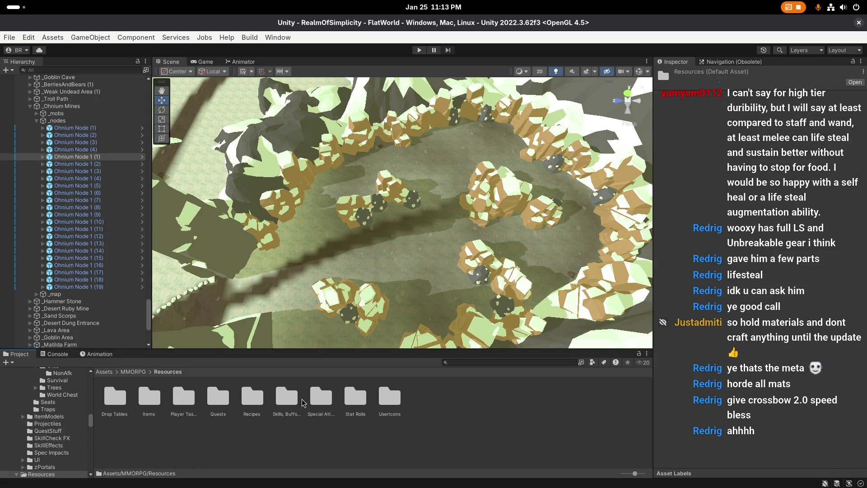
{"action": "double_click", "coordinate": [316, 400]}
{"action": "double_click", "coordinate": [218, 398]}
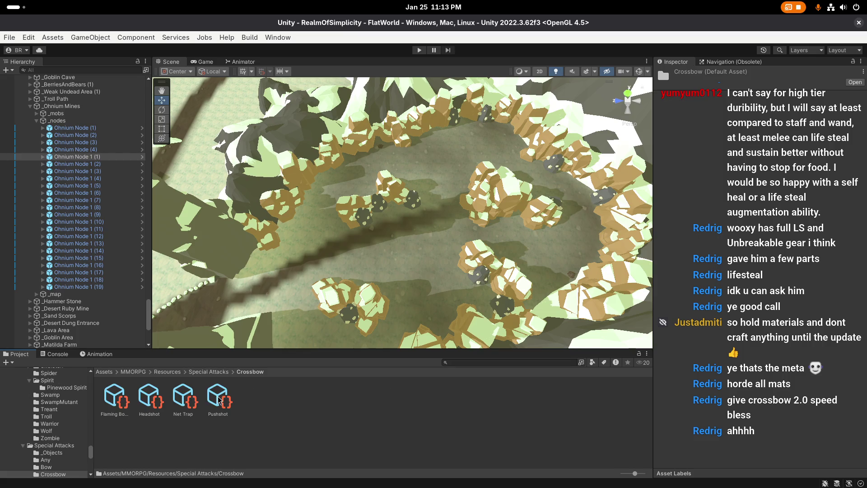
{"action": "left_click", "coordinate": [216, 400]}
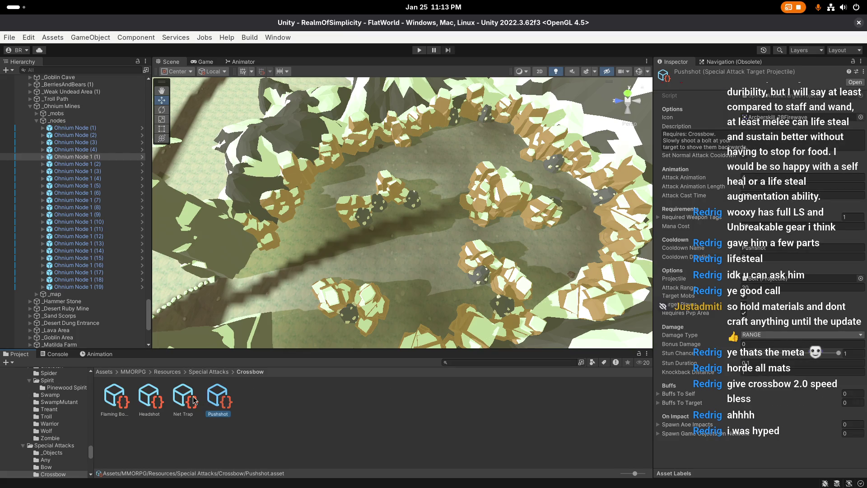
{"action": "left_click", "coordinate": [195, 399]}
{"action": "left_click", "coordinate": [158, 401]}
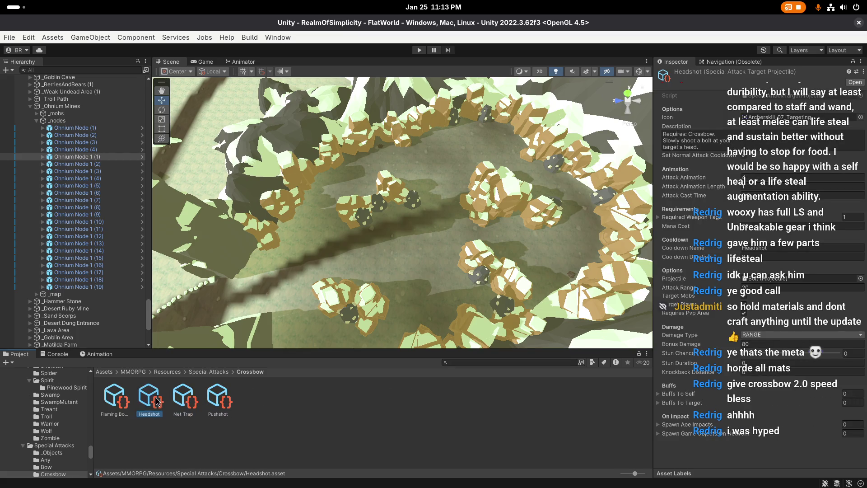
{"action": "left_click", "coordinate": [121, 401]}
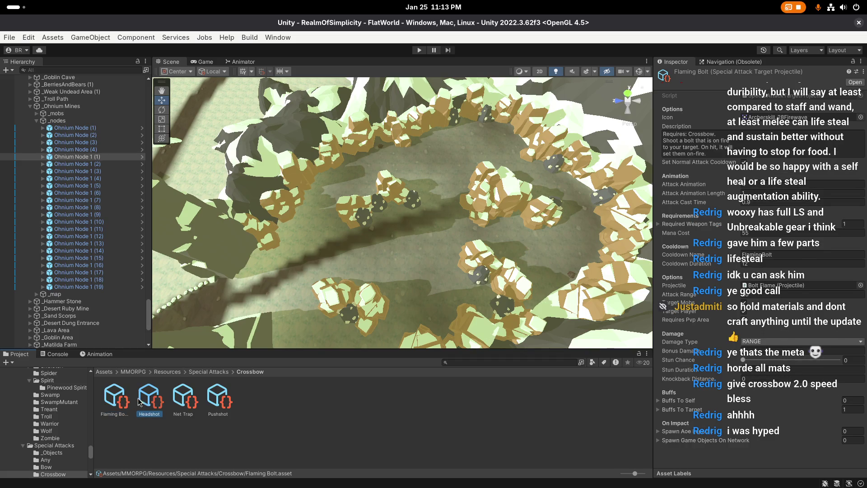
Follow Flaming Bolt's Projectile to the Bolt Flame prefab, inspect it, then deselect it
{"action": "left_click", "coordinate": [777, 285]}
{"action": "left_click", "coordinate": [253, 396]}
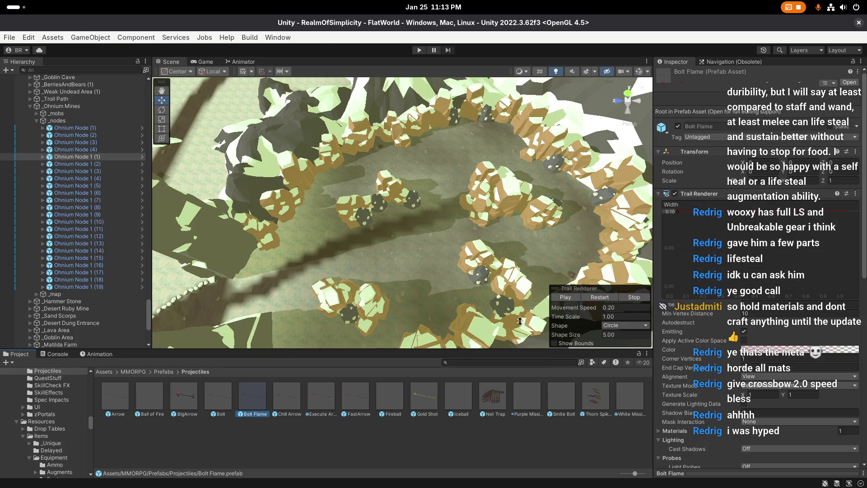
{"action": "scroll", "coordinate": [750, 330], "scroll_direction": "down", "scroll_amount": 10}
{"action": "key", "text": "alt"}
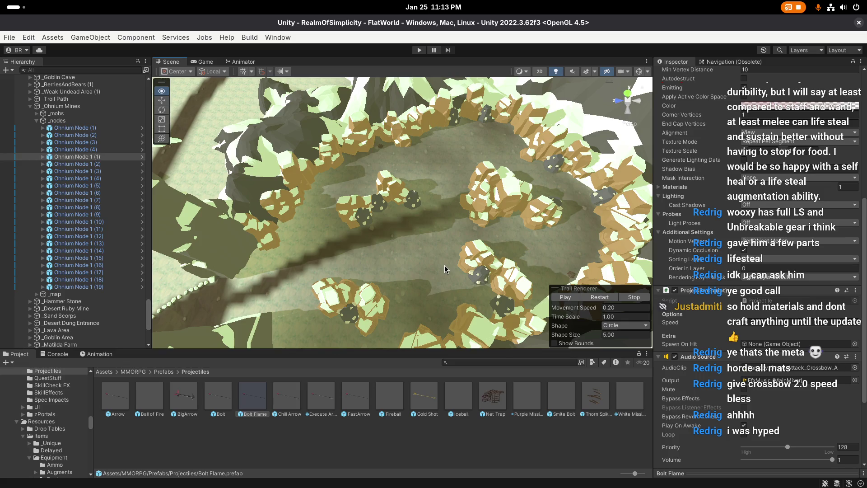
{"action": "left_click", "coordinate": [420, 260]}
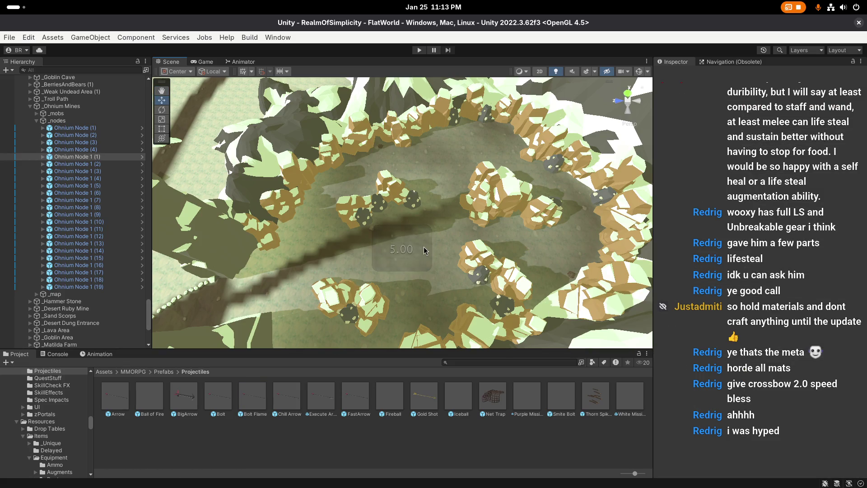
{"action": "left_click", "coordinate": [10, 37]}
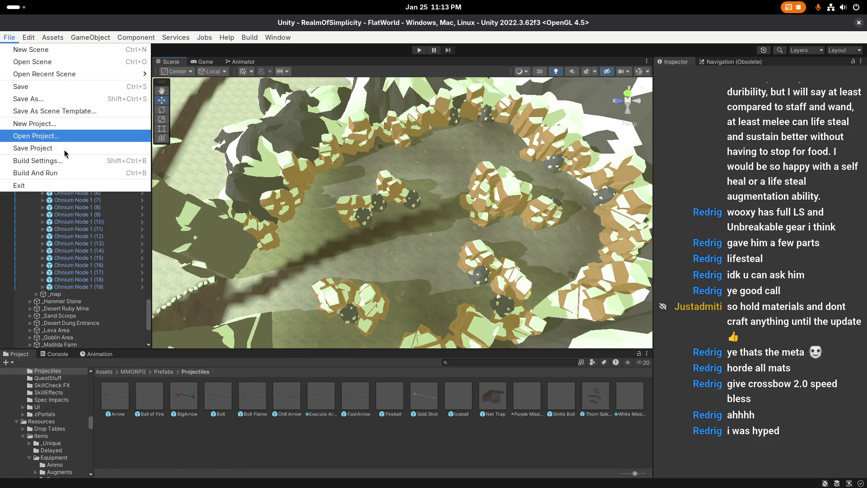
{"action": "left_click", "coordinate": [402, 248]}
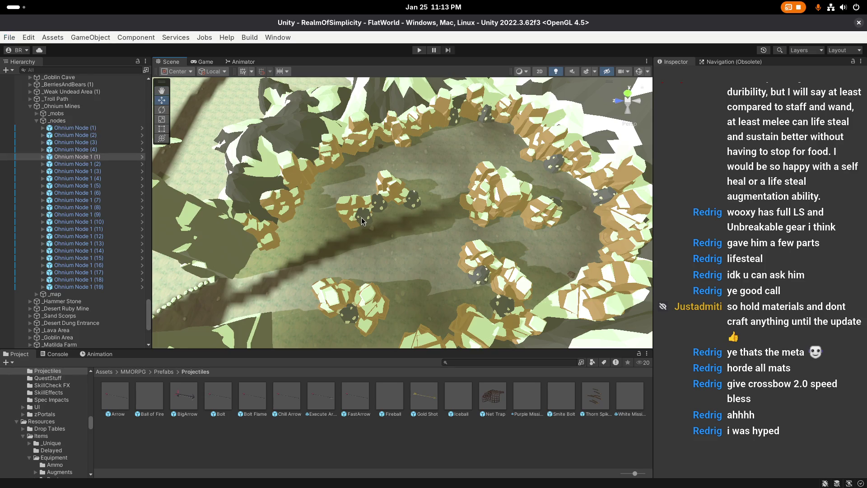
Select dark steel ore rocks in the canyon to identify them
{"action": "left_click", "coordinate": [364, 221]}
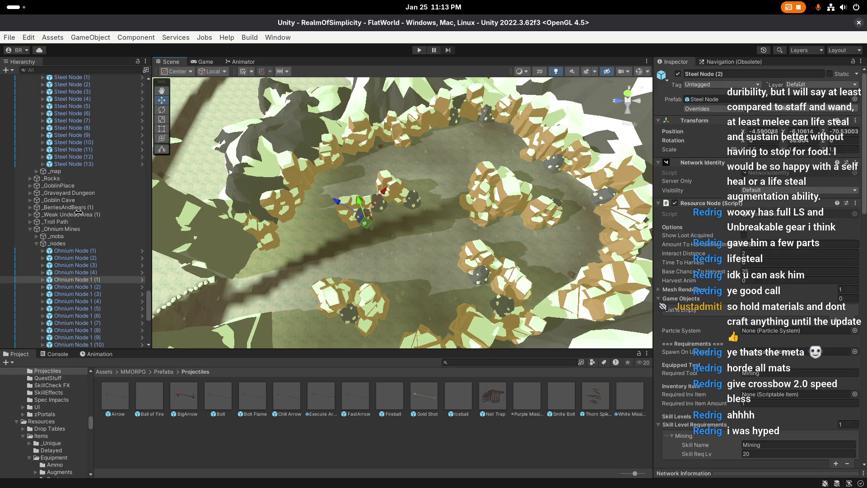
{"action": "left_click", "coordinate": [411, 264]}
{"action": "scroll", "coordinate": [427, 239], "scroll_direction": "up", "scroll_amount": 5}
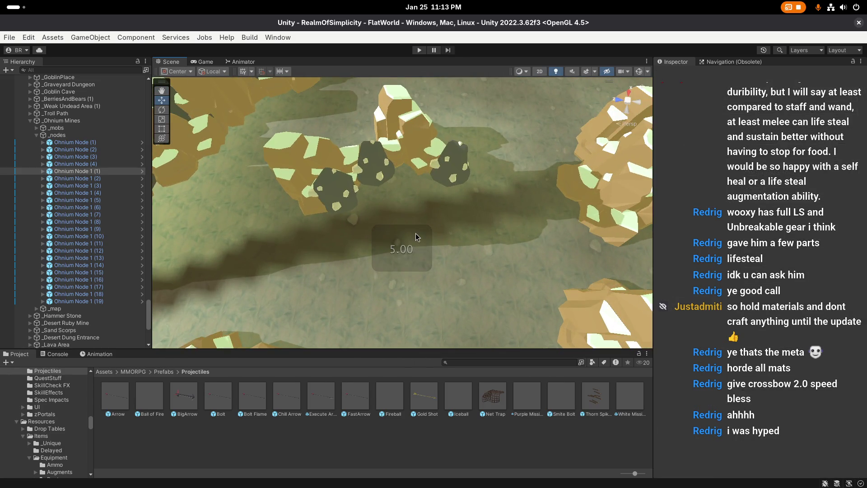
{"action": "left_click", "coordinate": [337, 185]}
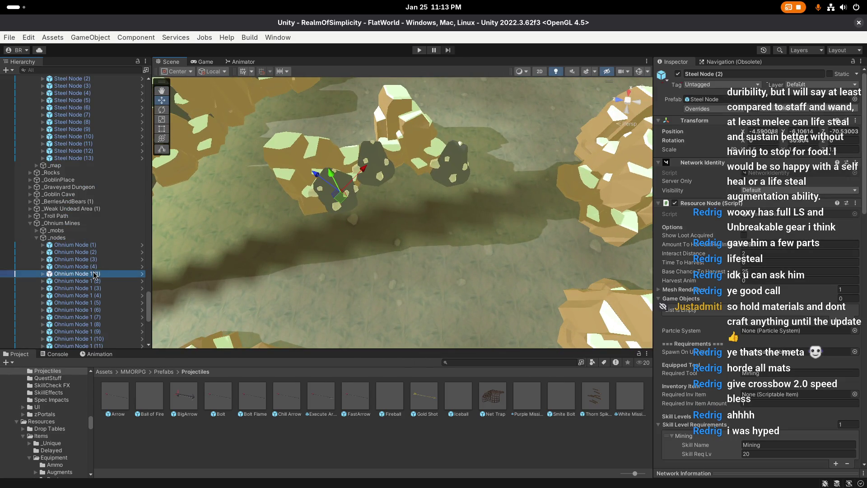
{"action": "scroll", "coordinate": [93, 207], "scroll_direction": "up", "scroll_amount": 5}
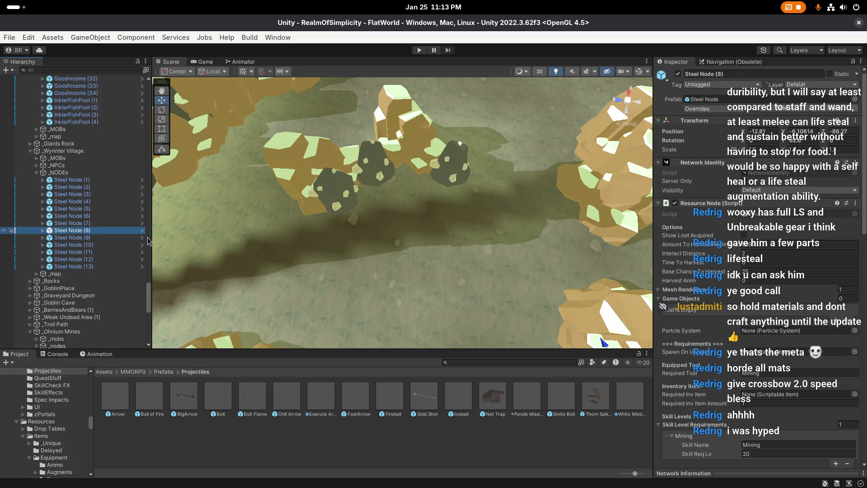
Select Steel Node (2) through (13) in the Hierarchy and delete them
{"action": "left_click", "coordinate": [332, 198]}
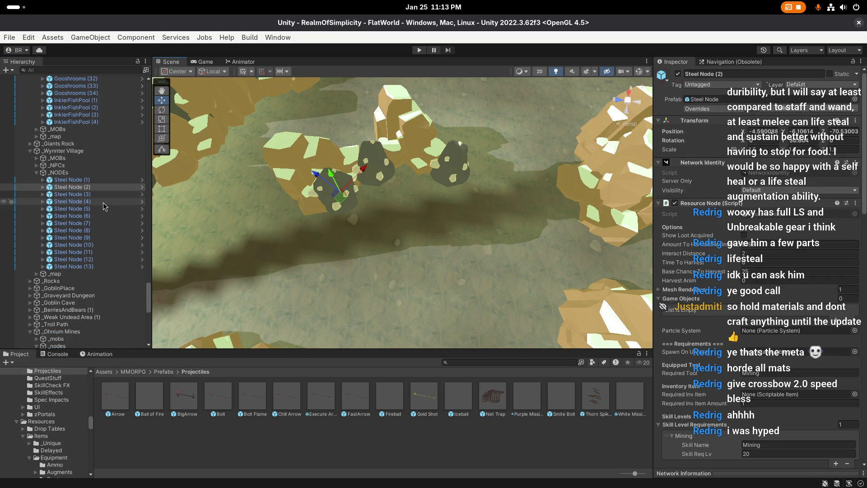
{"action": "left_click", "coordinate": [95, 266]}
{"action": "left_click", "coordinate": [82, 179], "text": "shift"}
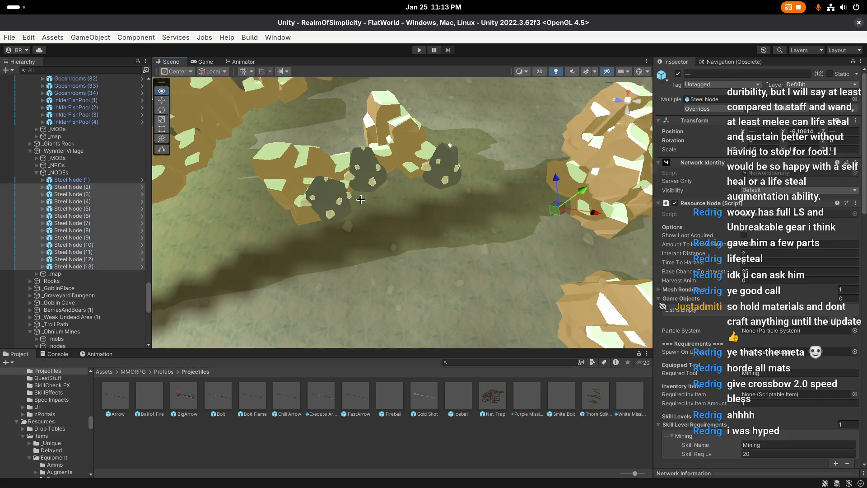
{"action": "key", "text": "f"}
{"action": "key", "text": "Delete"}
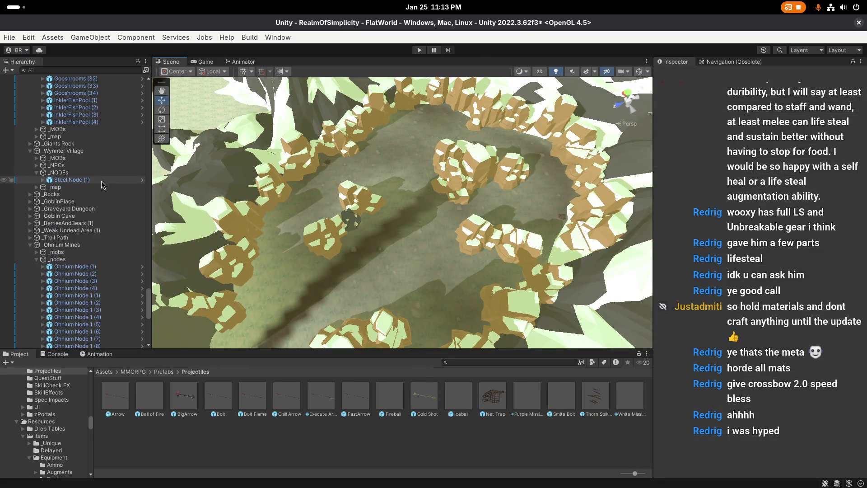
Move Steel Node (1) across the canyon floor into the rocky edge of the rock ring
{"action": "right_click", "coordinate": [461, 243]}
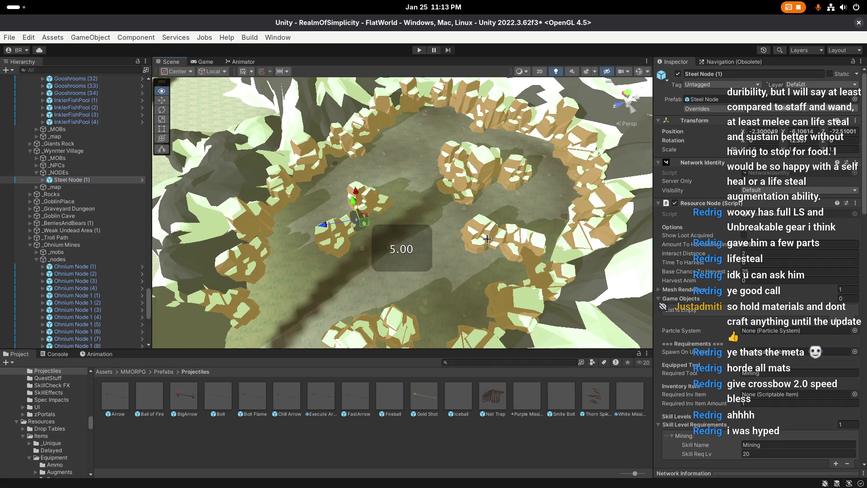
{"action": "right_click", "coordinate": [401, 209]}
{"action": "key", "text": "w"}
{"action": "right_click", "coordinate": [441, 208]}
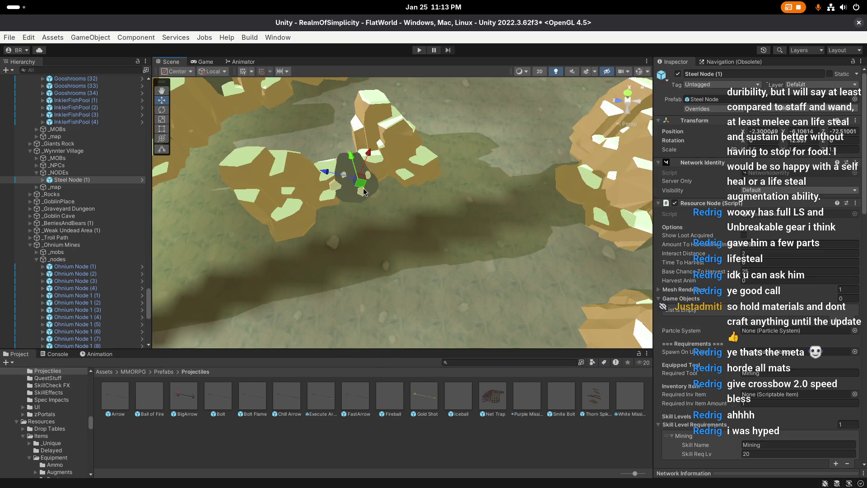
{"action": "right_click", "coordinate": [525, 188]}
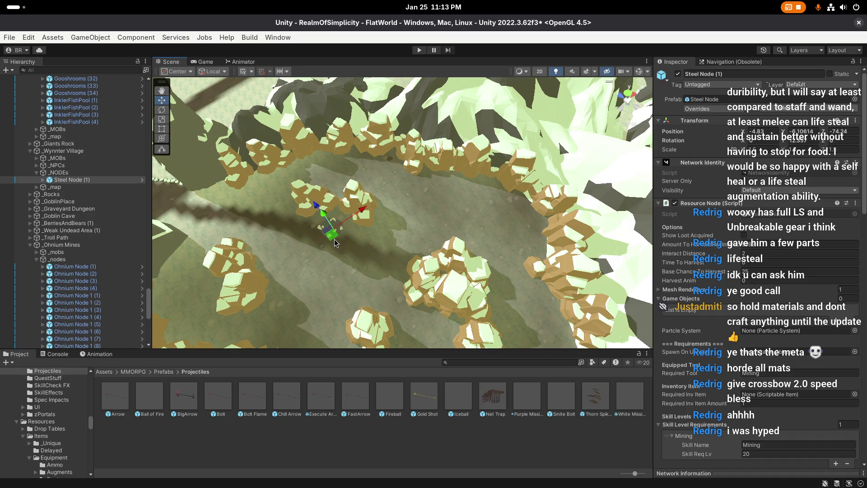
{"action": "left_click_drag", "start_coordinate": [332, 234], "coordinate": [330, 248]}
{"action": "right_click", "coordinate": [361, 225]}
{"action": "right_click", "coordinate": [361, 225]}
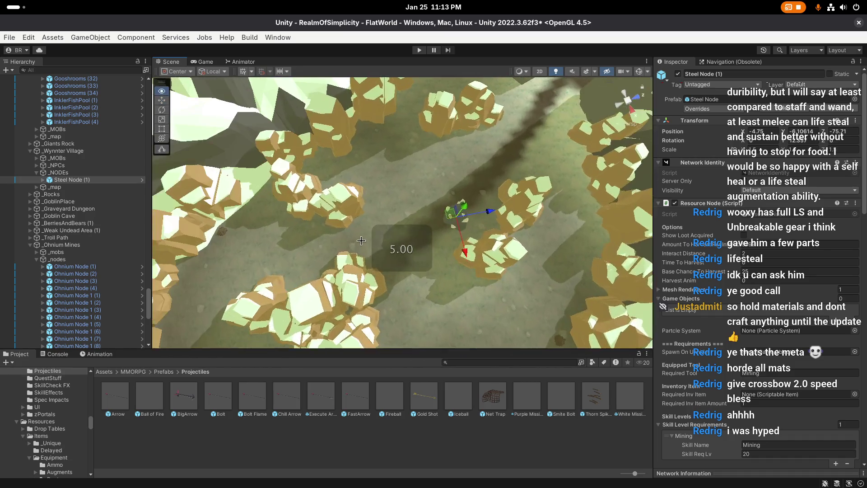
{"action": "left_click_drag", "start_coordinate": [456, 228], "coordinate": [352, 158]}
{"action": "right_click", "coordinate": [352, 158]}
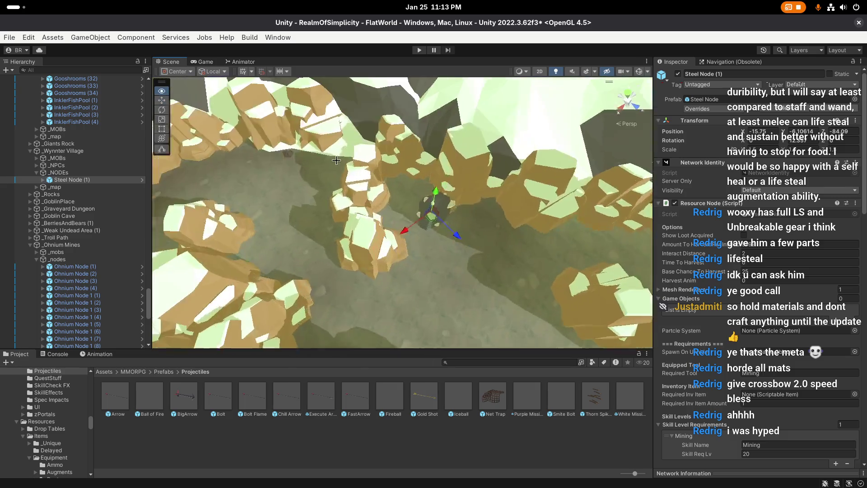
{"action": "left_click_drag", "start_coordinate": [425, 236], "coordinate": [407, 226]}
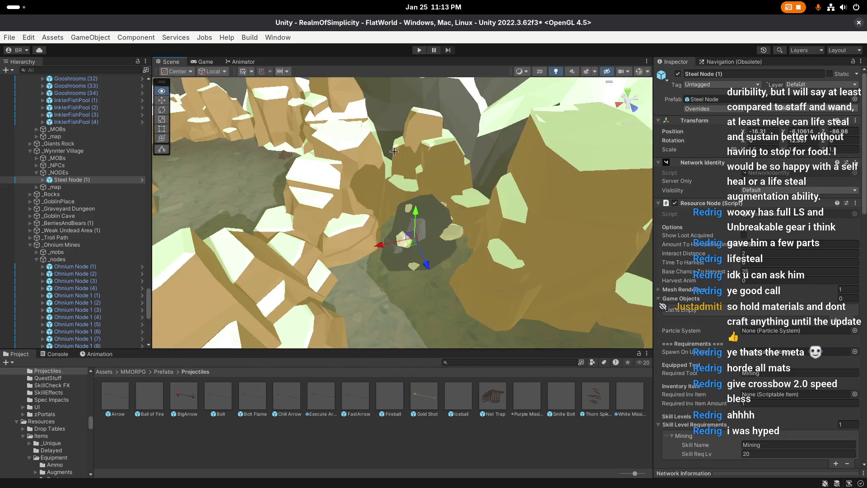
{"action": "right_click", "coordinate": [406, 226]}
Turn Steel Node (1) about its vertical axis, nudge it into place, and save the scene
{"action": "key", "text": "e"}
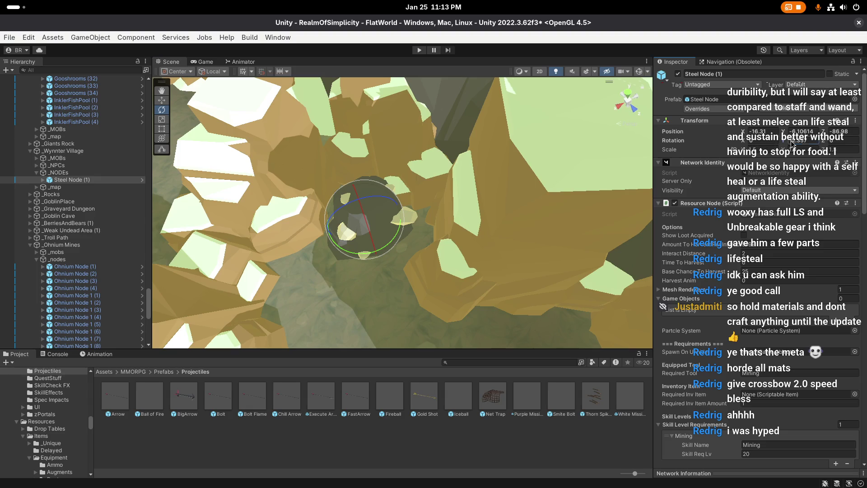
{"action": "mouse_move", "coordinate": [379, 257]}
{"action": "left_mouse_down"}
{"action": "mouse_move", "coordinate": [374, 251]}
{"action": "mouse_move", "coordinate": [405, 244]}
{"action": "left_mouse_up"}
{"action": "right_click", "coordinate": [407, 247]}
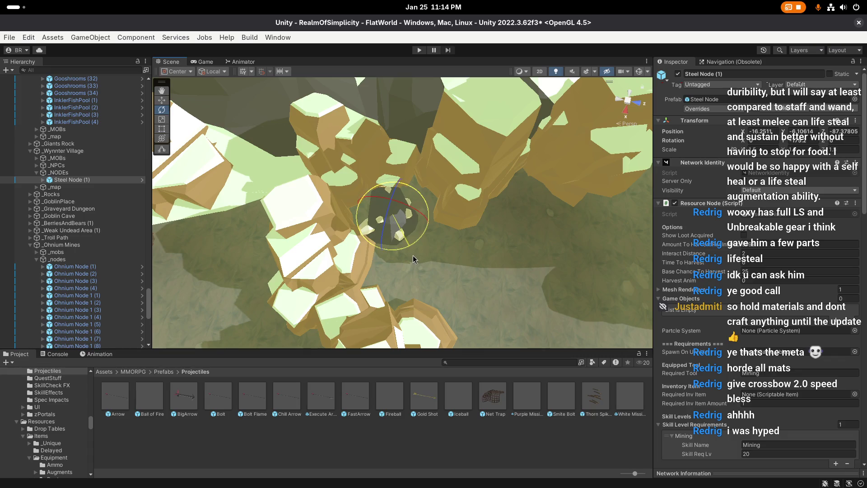
{"action": "key", "text": "w"}
{"action": "mouse_move", "coordinate": [387, 213]}
{"action": "left_mouse_down"}
{"action": "mouse_move", "coordinate": [389, 222]}
{"action": "mouse_move", "coordinate": [400, 207]}
{"action": "left_mouse_up"}
{"action": "right_click", "coordinate": [388, 222]}
{"action": "right_click", "coordinate": [401, 207]}
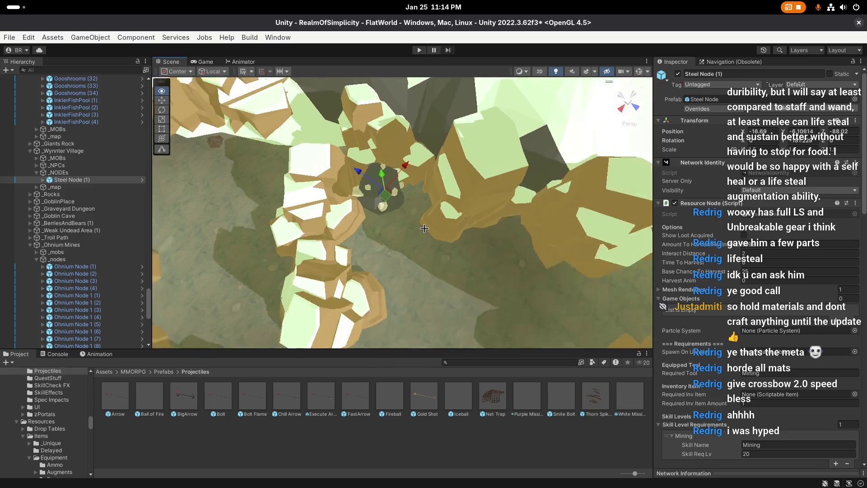
{"action": "scroll", "coordinate": [407, 226], "scroll_direction": "up", "scroll_amount": 2}
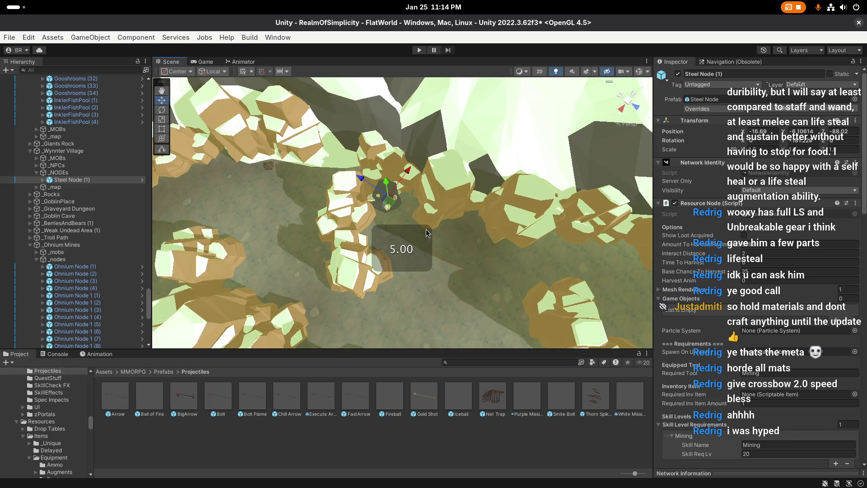
{"action": "key", "text": "ctrl+s"}
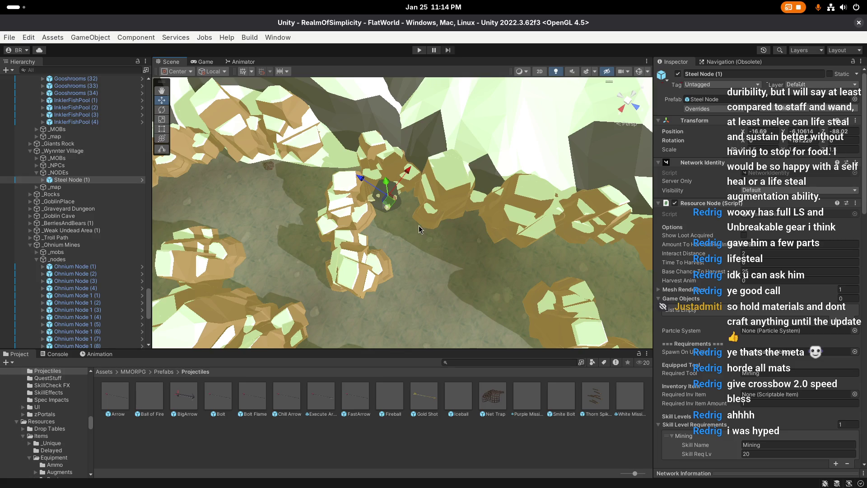
Duplicate it as Steel Node (2) and set the copy beside the rock cluster
{"action": "mouse_move", "coordinate": [420, 230]}
{"action": "left_mouse_down"}
{"action": "mouse_move", "coordinate": [329, 207]}
{"action": "mouse_move", "coordinate": [379, 211]}
{"action": "mouse_move", "coordinate": [416, 232]}
{"action": "left_mouse_up"}
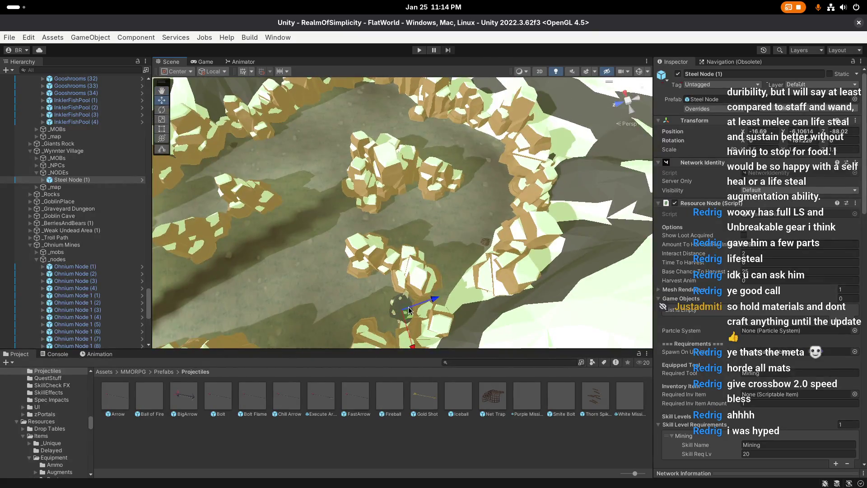
{"action": "key", "text": "ctrl+d"}
{"action": "mouse_move", "coordinate": [405, 312]}
{"action": "left_mouse_down"}
{"action": "mouse_move", "coordinate": [413, 219]}
{"action": "mouse_move", "coordinate": [389, 235]}
{"action": "mouse_move", "coordinate": [394, 228]}
{"action": "left_mouse_up"}
{"action": "mouse_move", "coordinate": [340, 246]}
{"action": "left_mouse_down"}
{"action": "mouse_move", "coordinate": [417, 252]}
{"action": "mouse_move", "coordinate": [411, 227]}
{"action": "left_mouse_up"}
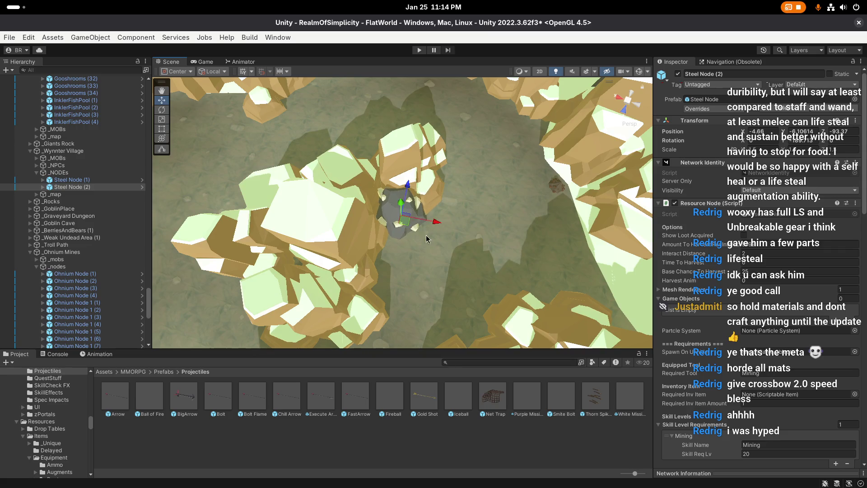
Duplicate the steel node as Steel Node (3), push it against the canyon rocks and rotate it
{"action": "scroll", "coordinate": [426, 239], "scroll_direction": "down", "scroll_amount": 5}
{"action": "key", "text": "ctrl+d"}
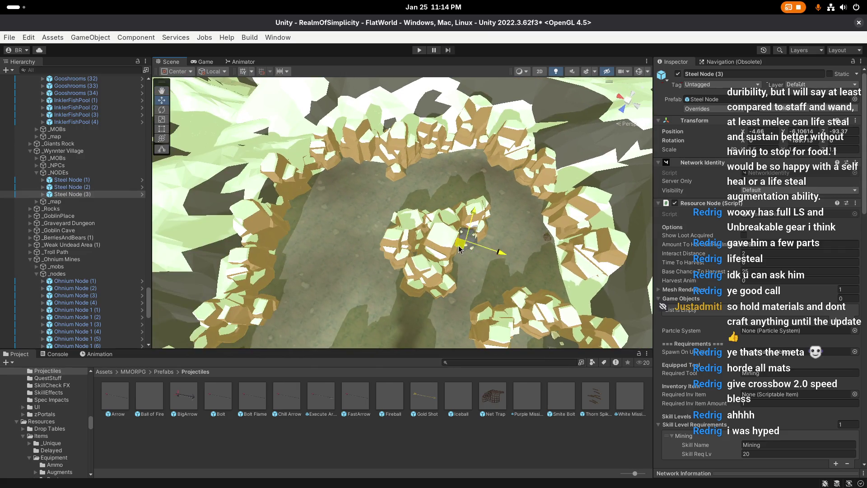
{"action": "left_click_drag", "start_coordinate": [459, 248], "coordinate": [325, 202]}
{"action": "scroll", "coordinate": [416, 215], "scroll_direction": "up", "scroll_amount": 1}
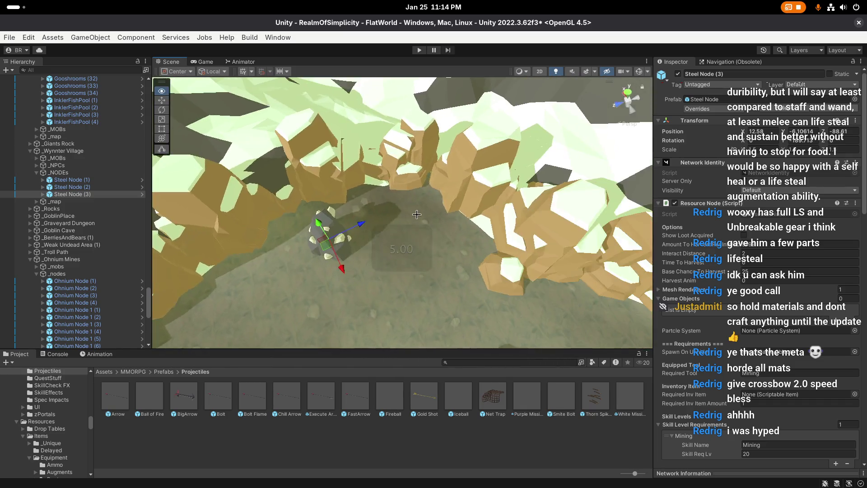
{"action": "key", "text": "w"}
{"action": "mouse_move", "coordinate": [418, 195]}
{"action": "left_mouse_down"}
{"action": "mouse_move", "coordinate": [416, 184]}
{"action": "mouse_move", "coordinate": [416, 256]}
{"action": "left_mouse_up"}
{"action": "key", "text": "e"}
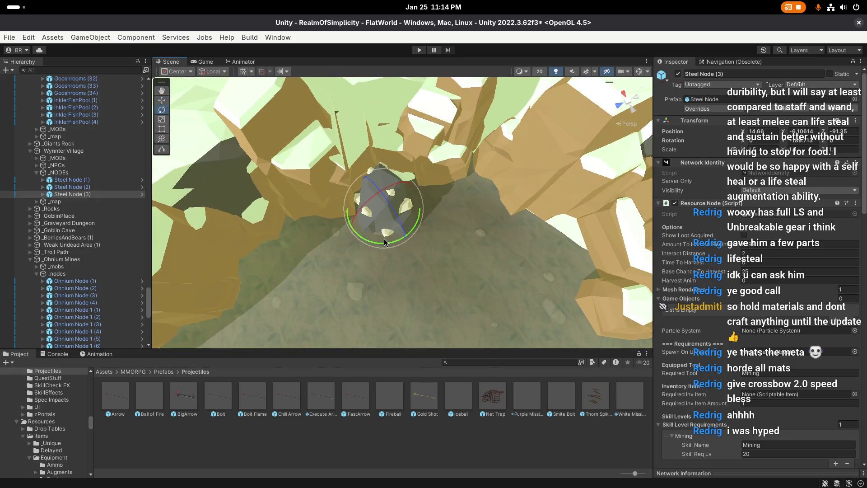
{"action": "left_click_drag", "start_coordinate": [379, 232], "coordinate": [414, 200]}
{"action": "key", "text": "w"}
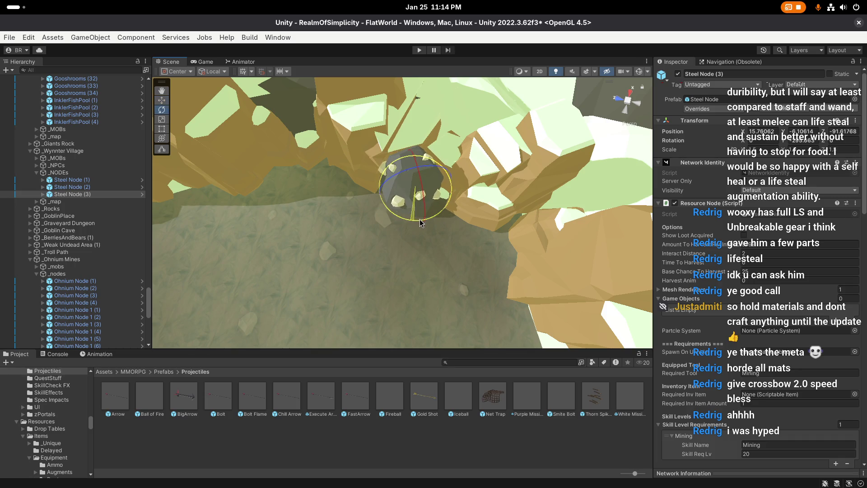
{"action": "key", "text": "w"}
{"action": "mouse_move", "coordinate": [417, 222]}
{"action": "left_mouse_down"}
{"action": "mouse_move", "coordinate": [426, 222]}
{"action": "mouse_move", "coordinate": [384, 164]}
{"action": "mouse_move", "coordinate": [373, 214]}
{"action": "mouse_move", "coordinate": [454, 204]}
{"action": "mouse_move", "coordinate": [447, 225]}
{"action": "mouse_move", "coordinate": [387, 268]}
{"action": "left_mouse_up"}
Duplicate it as Steel Node (4), nudge it into place against the rocks, then deselect
{"action": "key", "text": "ctrl+d"}
{"action": "key", "text": "e"}
{"action": "key", "text": "f"}
{"action": "key", "text": "w"}
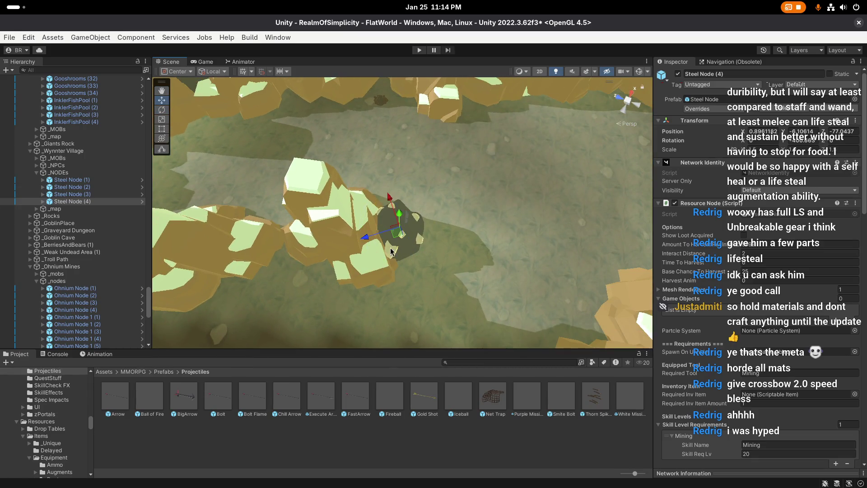
{"action": "left_click_drag", "start_coordinate": [395, 236], "coordinate": [397, 238]}
{"action": "left_click", "coordinate": [397, 238]}
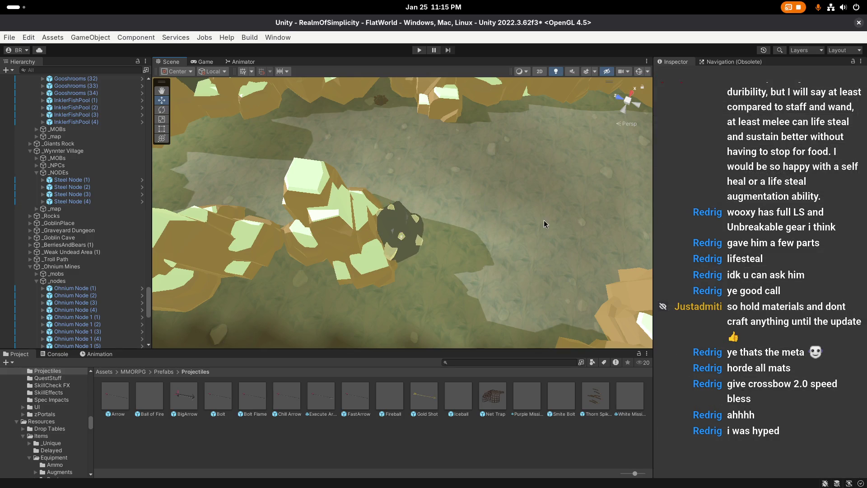
Save the scene and open the Resource Nodes/Ores/NonAfk prefab folder
{"action": "scroll", "coordinate": [411, 219], "scroll_direction": "up", "scroll_amount": 2}
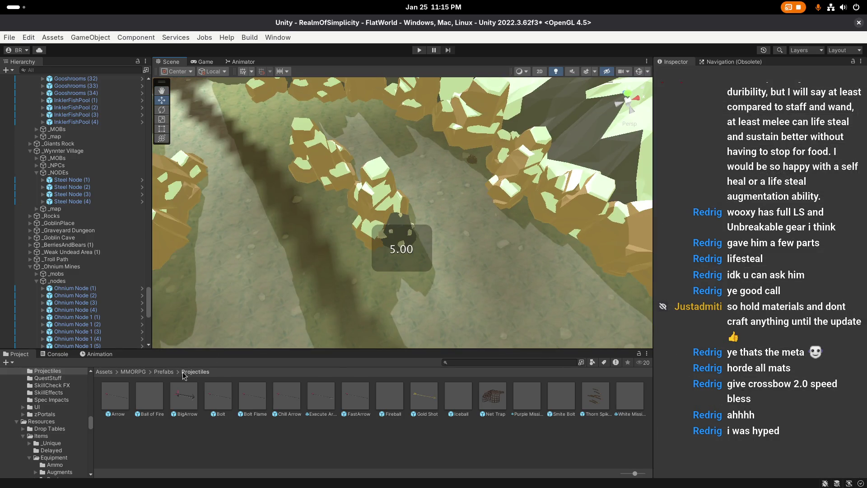
{"action": "key", "text": "ctrl+s"}
{"action": "left_click", "coordinate": [82, 201]}
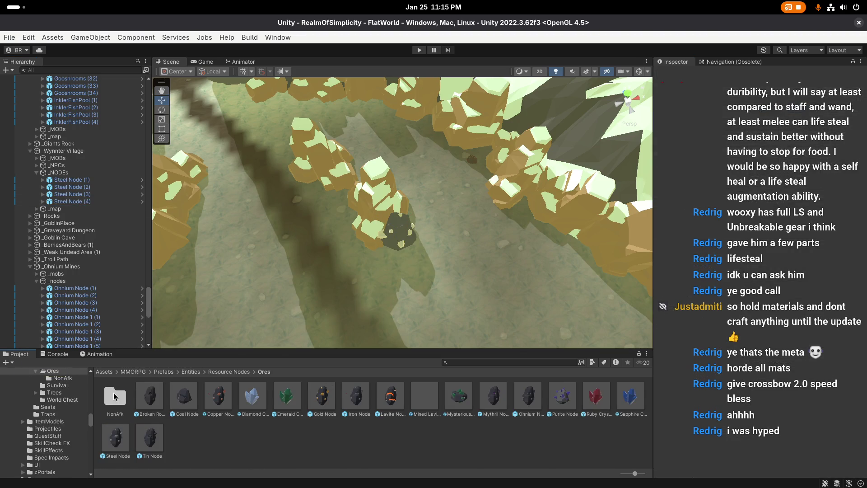
{"action": "double_click", "coordinate": [115, 396]}
Place a Steel Node NonAfk in the canyon and file it under the _NODEs group
{"action": "left_click_drag", "start_coordinate": [355, 395], "coordinate": [324, 229]}
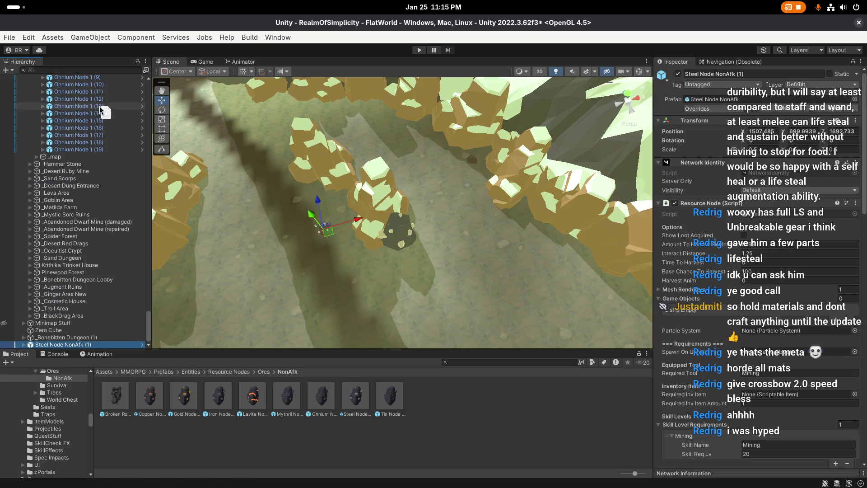
{"action": "scroll", "coordinate": [83, 81], "scroll_direction": "up", "scroll_amount": 10}
{"action": "mouse_move", "coordinate": [82, 80]}
{"action": "left_mouse_down"}
{"action": "mouse_move", "coordinate": [68, 143]}
{"action": "mouse_move", "coordinate": [70, 129]}
{"action": "left_mouse_up"}
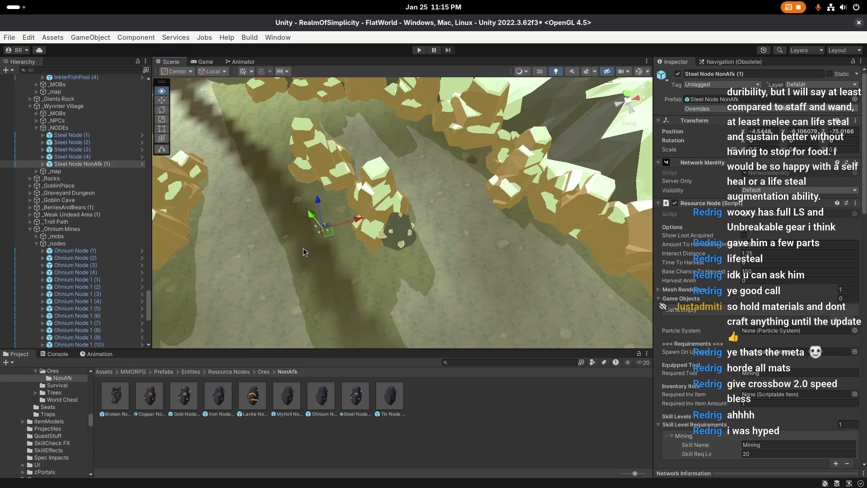
{"action": "scroll", "coordinate": [343, 261], "scroll_direction": "up", "scroll_amount": 3}
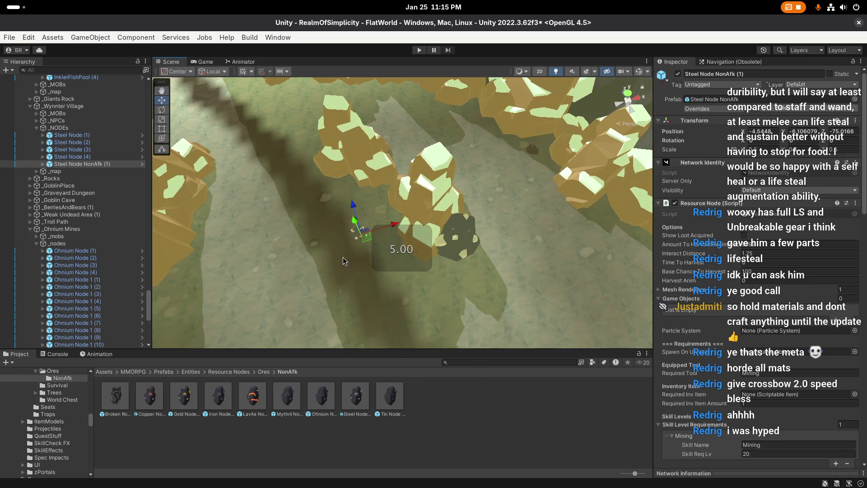
{"action": "mouse_move", "coordinate": [343, 261]}
{"action": "left_mouse_down"}
{"action": "mouse_move", "coordinate": [419, 251]}
{"action": "mouse_move", "coordinate": [353, 240]}
{"action": "mouse_move", "coordinate": [436, 244]}
{"action": "left_mouse_up"}
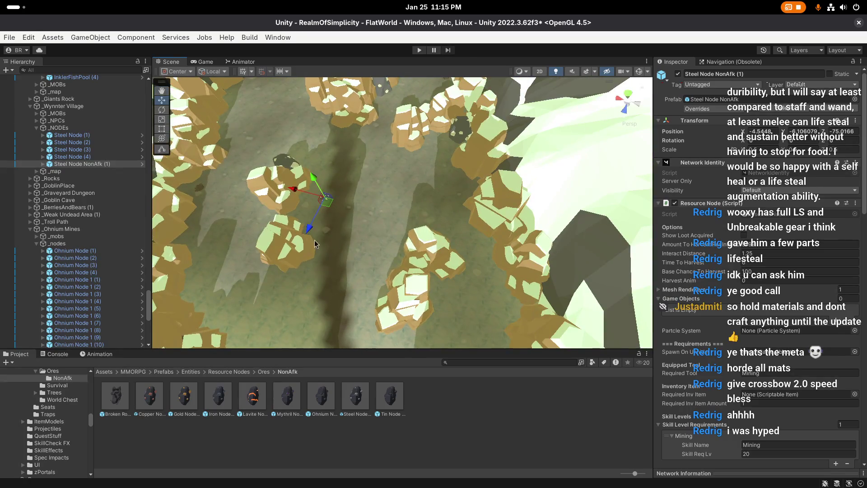
Move Steel Node NonAfk (2) beside the rocks and rotate it around its vertical axis
{"action": "mouse_move", "coordinate": [315, 216]}
{"action": "left_mouse_down"}
{"action": "mouse_move", "coordinate": [397, 237]}
{"action": "mouse_move", "coordinate": [275, 281]}
{"action": "mouse_move", "coordinate": [334, 283]}
{"action": "left_mouse_up"}
{"action": "key", "text": "e"}
{"action": "mouse_move", "coordinate": [418, 267]}
{"action": "left_mouse_down"}
{"action": "mouse_move", "coordinate": [432, 221]}
{"action": "mouse_move", "coordinate": [397, 238]}
{"action": "mouse_move", "coordinate": [465, 224]}
{"action": "mouse_move", "coordinate": [325, 236]}
{"action": "left_mouse_up"}
{"action": "key", "text": "w"}
{"action": "key", "text": "e"}
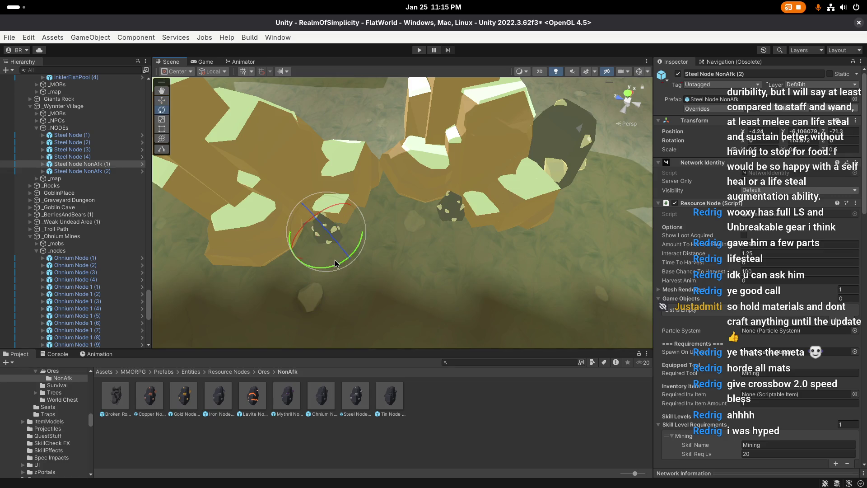
{"action": "key", "text": "f"}
{"action": "key", "text": "w"}
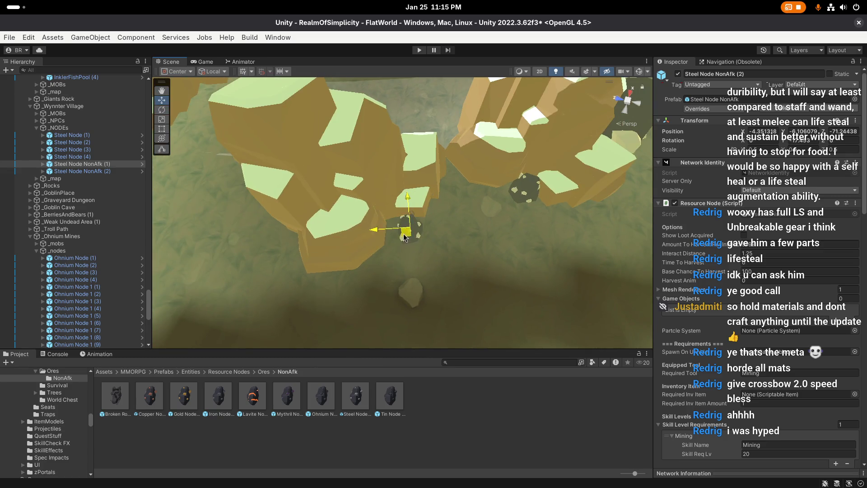
{"action": "mouse_move", "coordinate": [491, 235]}
{"action": "left_mouse_down"}
{"action": "mouse_move", "coordinate": [506, 230]}
{"action": "mouse_move", "coordinate": [444, 255]}
{"action": "left_mouse_up"}
Add Steel Node NonAfk (3), moving it to a new spot and rotating it
{"action": "key", "text": "ctrl+d"}
{"action": "left_click_drag", "start_coordinate": [316, 197], "coordinate": [341, 249]}
{"action": "scroll", "coordinate": [441, 266], "scroll_direction": "up", "scroll_amount": 2}
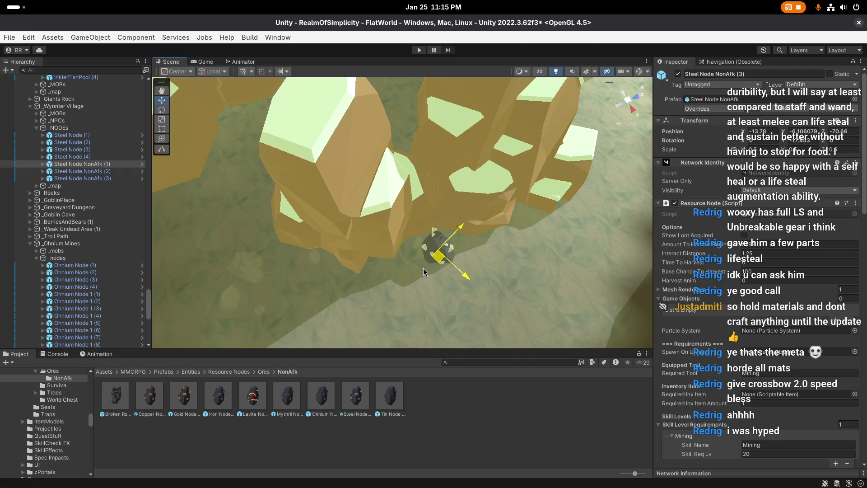
{"action": "key", "text": "e"}
{"action": "mouse_move", "coordinate": [450, 285]}
{"action": "left_mouse_down"}
{"action": "mouse_move", "coordinate": [560, 288]}
{"action": "mouse_move", "coordinate": [433, 279]}
{"action": "mouse_move", "coordinate": [417, 236]}
{"action": "mouse_move", "coordinate": [409, 268]}
{"action": "mouse_move", "coordinate": [445, 244]}
{"action": "mouse_move", "coordinate": [425, 208]}
{"action": "mouse_move", "coordinate": [333, 220]}
{"action": "left_mouse_up"}
{"action": "key", "text": "w"}
Add Steel Node NonAfk (4) and (5), moving and turning (5) into place
{"action": "key", "text": "ctrl+d"}
{"action": "key", "text": "e"}
{"action": "key", "text": "w"}
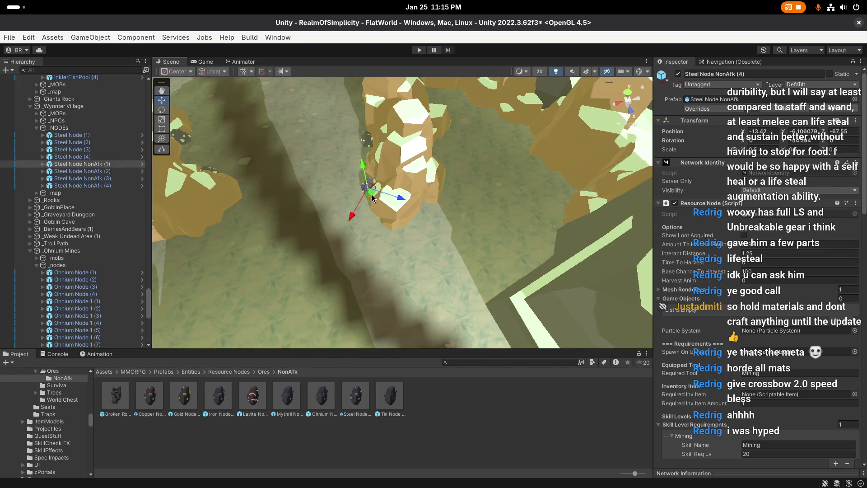
{"action": "key", "text": "ctrl+d"}
{"action": "mouse_move", "coordinate": [372, 198]}
{"action": "left_mouse_down"}
{"action": "mouse_move", "coordinate": [452, 235]}
{"action": "mouse_move", "coordinate": [401, 213]}
{"action": "mouse_move", "coordinate": [333, 206]}
{"action": "mouse_move", "coordinate": [368, 224]}
{"action": "mouse_move", "coordinate": [405, 208]}
{"action": "mouse_move", "coordinate": [378, 212]}
{"action": "mouse_move", "coordinate": [398, 212]}
{"action": "mouse_move", "coordinate": [351, 231]}
{"action": "left_mouse_up"}
{"action": "key", "text": "e"}
{"action": "key", "text": "f"}
{"action": "key", "text": "w"}
Add Steel Node NonAfk (6) with a fresh rotation, then duplicate it as (7)
{"action": "key", "text": "ctrl+d"}
{"action": "key", "text": "f"}
{"action": "key", "text": "e"}
{"action": "key", "text": "w"}
{"action": "key", "text": "ctrl+d"}
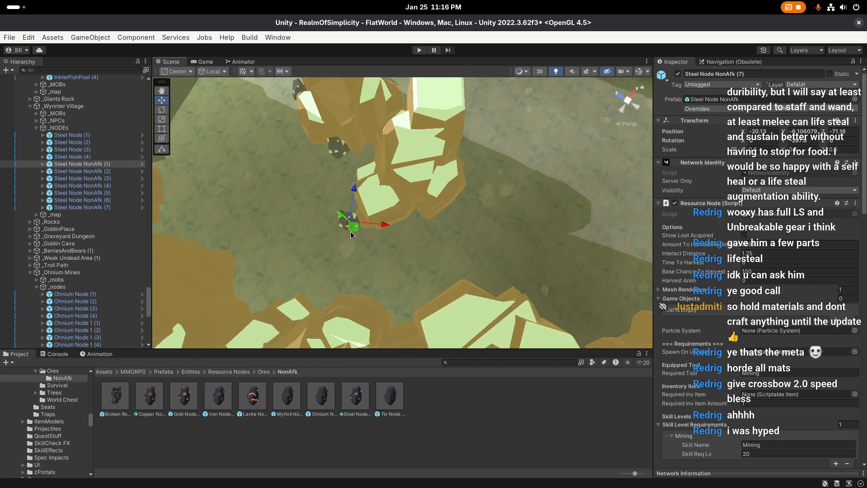
{"action": "mouse_move", "coordinate": [405, 241]}
{"action": "left_mouse_down", "text": "alt"}
{"action": "mouse_move", "coordinate": [377, 239]}
{"action": "mouse_move", "coordinate": [480, 251]}
{"action": "mouse_move", "coordinate": [381, 242]}
{"action": "mouse_move", "coordinate": [454, 254]}
{"action": "mouse_move", "coordinate": [408, 242]}
{"action": "left_mouse_up", "text": "alt"}
Fine-tune the rotation and position of Steel Node NonAfk (7)
{"action": "key", "text": "w"}
{"action": "key", "text": "e"}
{"action": "key", "text": "w"}
{"action": "scroll", "coordinate": [461, 235], "scroll_direction": "up", "scroll_amount": 5}
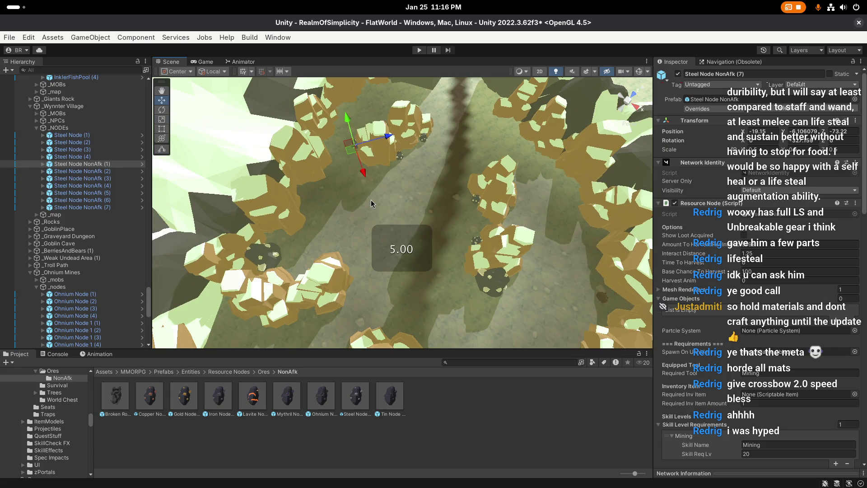
{"action": "mouse_move", "coordinate": [384, 187]}
{"action": "left_mouse_down"}
{"action": "mouse_move", "coordinate": [389, 171]}
{"action": "mouse_move", "coordinate": [455, 206]}
{"action": "mouse_move", "coordinate": [502, 253]}
{"action": "left_mouse_up"}
Add Steel Node NonAfk (8), rotate it about its vertical axis and push it against the rock
{"action": "key", "text": "ctrl+d"}
{"action": "key", "text": "f"}
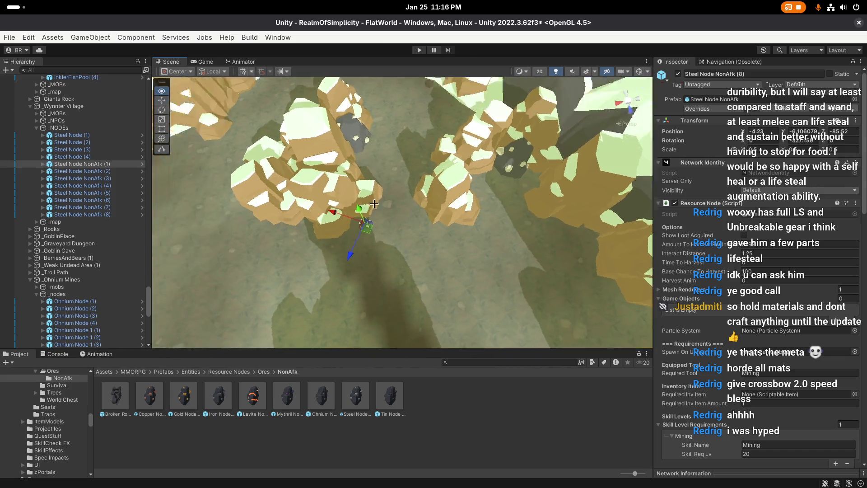
{"action": "scroll", "coordinate": [364, 221], "scroll_direction": "up", "scroll_amount": 5}
{"action": "key", "text": "e"}
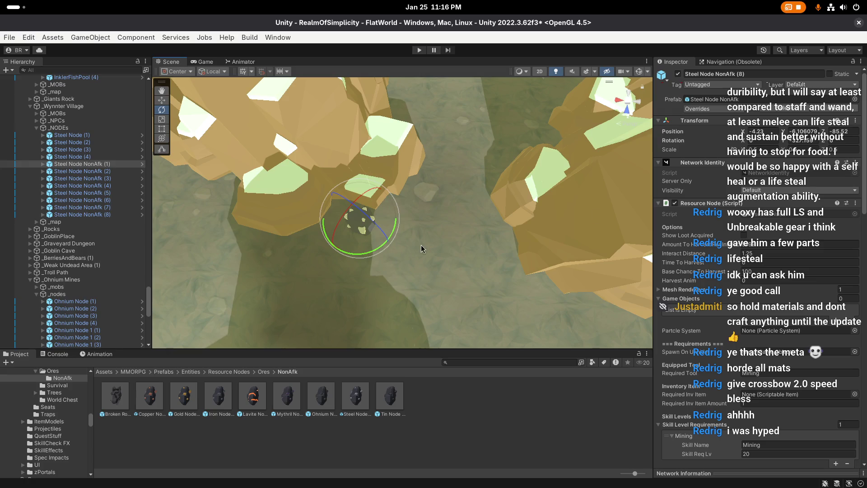
{"action": "mouse_move", "coordinate": [403, 230]}
{"action": "left_mouse_down"}
{"action": "mouse_move", "coordinate": [470, 223]}
{"action": "mouse_move", "coordinate": [503, 241]}
{"action": "mouse_move", "coordinate": [657, 239]}
{"action": "left_mouse_up"}
{"action": "key", "text": "w"}
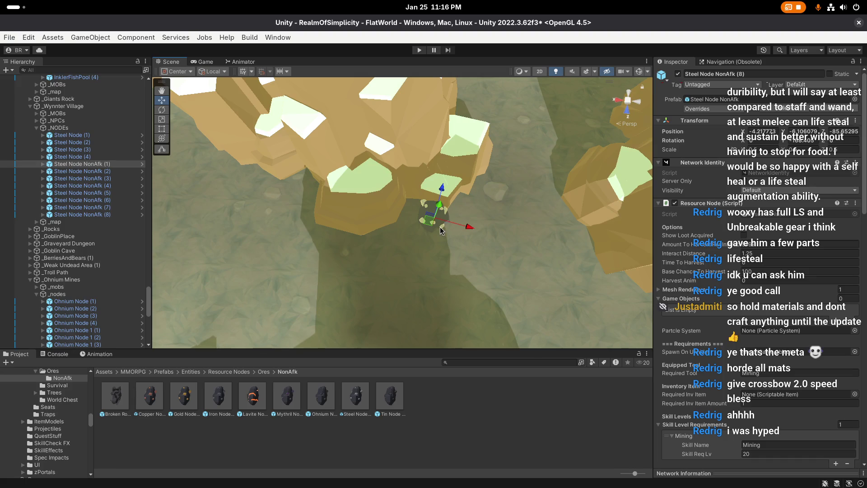
{"action": "mouse_move", "coordinate": [425, 223]}
{"action": "left_mouse_down"}
{"action": "mouse_move", "coordinate": [423, 212]}
{"action": "mouse_move", "coordinate": [403, 228]}
{"action": "mouse_move", "coordinate": [435, 223]}
{"action": "mouse_move", "coordinate": [478, 234]}
{"action": "mouse_move", "coordinate": [432, 218]}
{"action": "mouse_move", "coordinate": [360, 223]}
{"action": "left_mouse_up"}
Add Steel Node NonAfk (9) and move it into place
{"action": "key", "text": "ctrl+d"}
{"action": "key", "text": "e"}
{"action": "key", "text": "w"}
{"action": "mouse_move", "coordinate": [454, 204]}
{"action": "left_mouse_down"}
{"action": "mouse_move", "coordinate": [447, 195]}
{"action": "mouse_move", "coordinate": [468, 175]}
{"action": "left_mouse_up"}
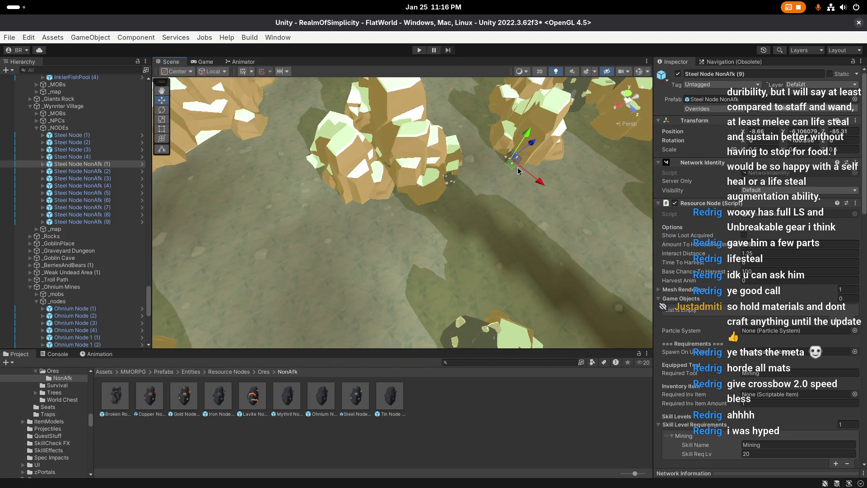
Add Steel Node NonAfk (10) and (11), rotating and repositioning (10)
{"action": "key", "text": "ctrl+d"}
{"action": "key", "text": "f"}
{"action": "key", "text": "e"}
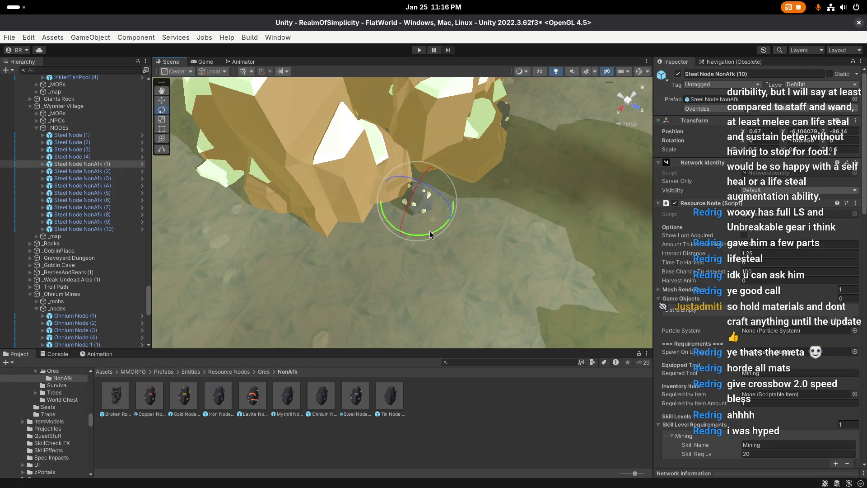
{"action": "mouse_move", "coordinate": [429, 231]}
{"action": "left_mouse_down"}
{"action": "mouse_move", "coordinate": [496, 245]}
{"action": "mouse_move", "coordinate": [488, 244]}
{"action": "left_mouse_up"}
{"action": "key", "text": "w"}
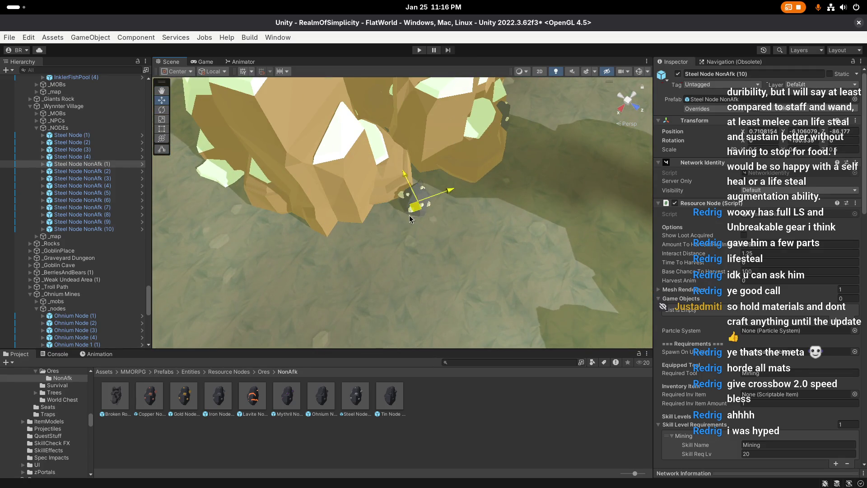
{"action": "mouse_move", "coordinate": [396, 227]}
{"action": "left_mouse_down"}
{"action": "mouse_move", "coordinate": [386, 209]}
{"action": "mouse_move", "coordinate": [319, 250]}
{"action": "mouse_move", "coordinate": [308, 210]}
{"action": "left_mouse_up"}
{"action": "mouse_move", "coordinate": [388, 241]}
{"action": "left_mouse_down"}
{"action": "mouse_move", "coordinate": [523, 232]}
{"action": "mouse_move", "coordinate": [497, 204]}
{"action": "mouse_move", "coordinate": [370, 192]}
{"action": "mouse_move", "coordinate": [443, 201]}
{"action": "mouse_move", "coordinate": [379, 253]}
{"action": "mouse_move", "coordinate": [570, 238]}
{"action": "left_mouse_up"}
{"action": "key", "text": "ctrl+d"}
Turn Steel Node NonAfk (11) and nudge it slightly into place
{"action": "key", "text": "f"}
{"action": "key", "text": "e"}
{"action": "key", "text": "w"}
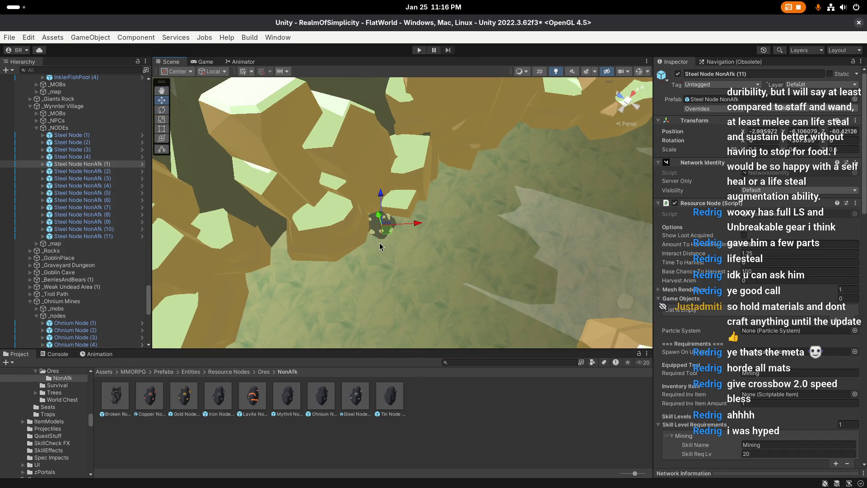
{"action": "left_click_drag", "start_coordinate": [404, 233], "coordinate": [392, 231]}
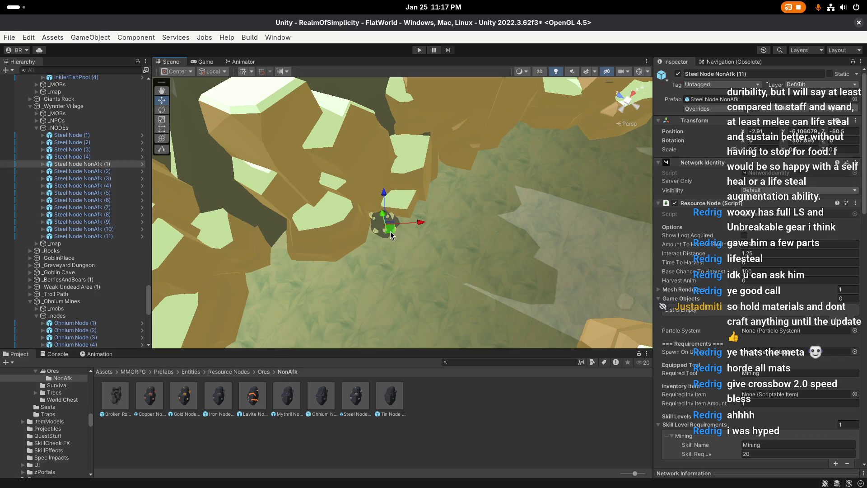
Add Steel Node NonAfk (12), moving it to a new spot and rotating it
{"action": "key", "text": "ctrl+d"}
{"action": "mouse_move", "coordinate": [453, 194]}
{"action": "left_mouse_down"}
{"action": "mouse_move", "coordinate": [416, 207]}
{"action": "mouse_move", "coordinate": [436, 172]}
{"action": "mouse_move", "coordinate": [451, 183]}
{"action": "mouse_move", "coordinate": [371, 182]}
{"action": "mouse_move", "coordinate": [404, 164]}
{"action": "mouse_move", "coordinate": [371, 233]}
{"action": "left_mouse_up"}
{"action": "key", "text": "e"}
{"action": "key", "text": "f"}
{"action": "key", "text": "w"}
Add Steel Node NonAfk (13) and nudge it against the rock
{"action": "key", "text": "ctrl+d"}
{"action": "key", "text": "f"}
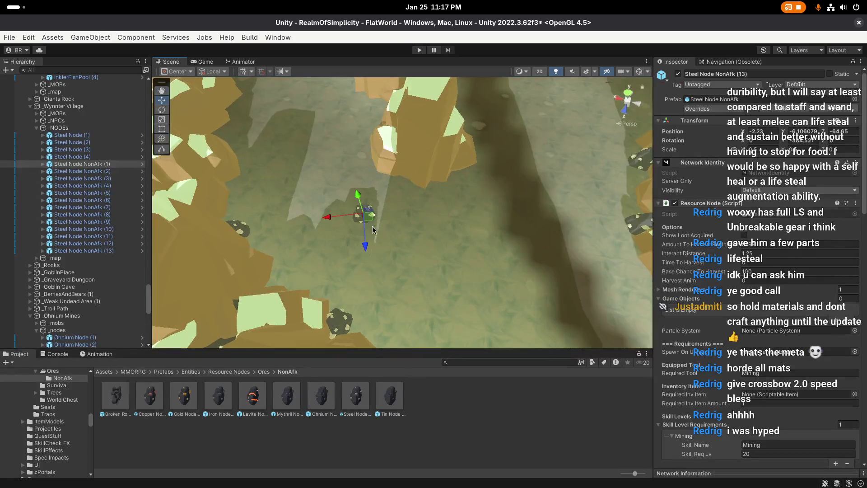
{"action": "mouse_move", "coordinate": [448, 240]}
{"action": "left_mouse_down"}
{"action": "mouse_move", "coordinate": [386, 226]}
{"action": "mouse_move", "coordinate": [348, 235]}
{"action": "left_mouse_up"}
{"action": "key", "text": "f"}
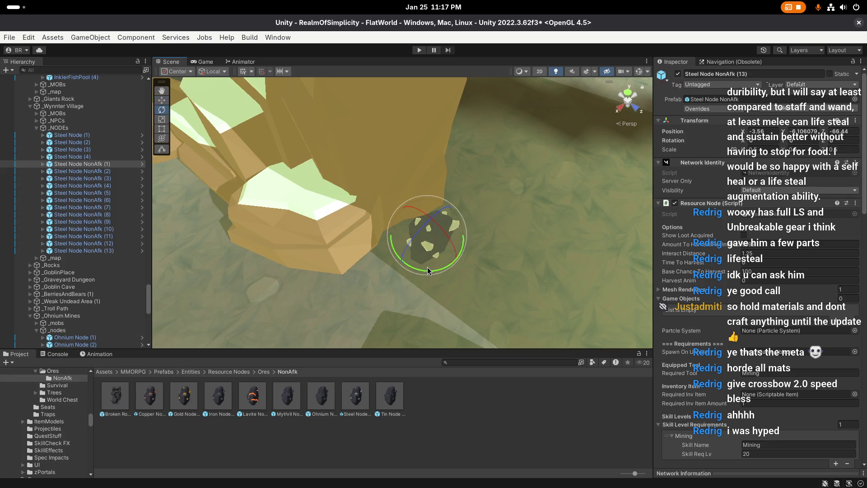
{"action": "left_click_drag", "start_coordinate": [432, 260], "coordinate": [437, 249]}
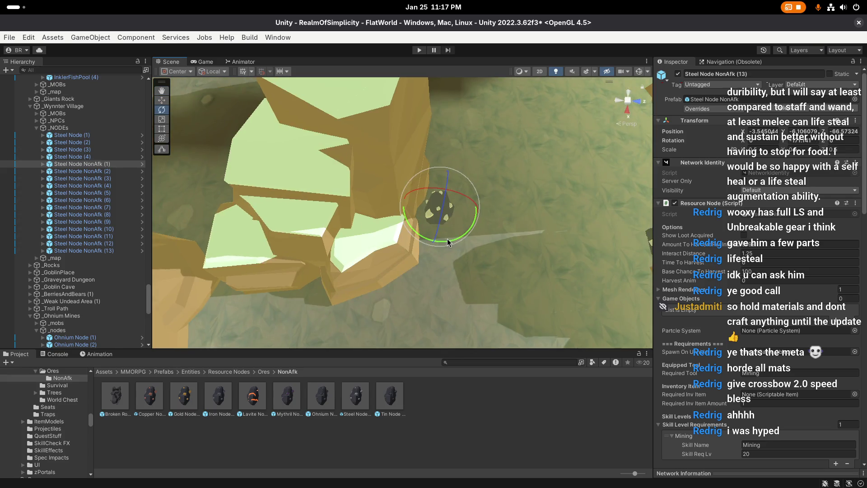
{"action": "key", "text": "w"}
{"action": "left_click_drag", "start_coordinate": [432, 219], "coordinate": [435, 216]}
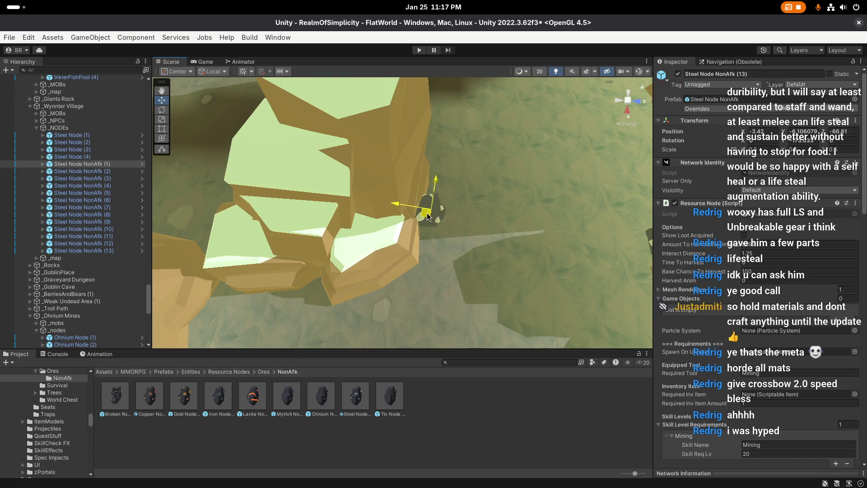
{"action": "scroll", "coordinate": [402, 204], "scroll_direction": "down", "scroll_amount": 3}
{"action": "left_click_drag", "start_coordinate": [383, 177], "coordinate": [329, 190]}
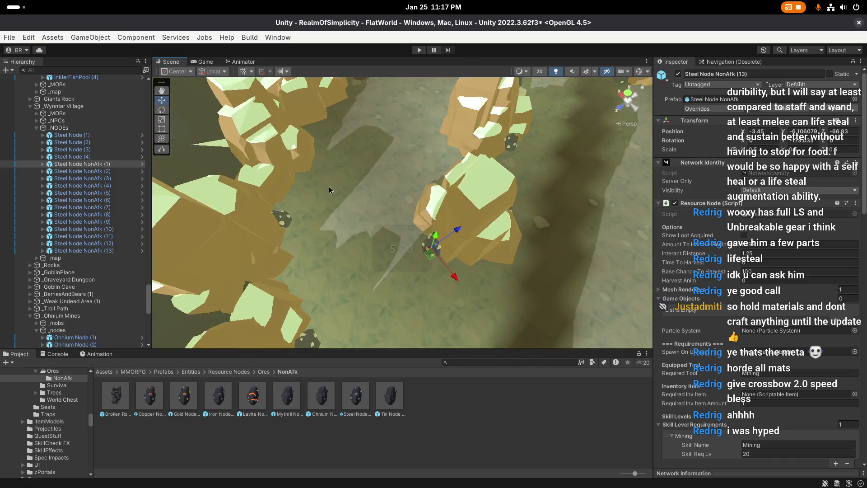
Add Steel Node NonAfk (14) and slide it further along the rocks
{"action": "key", "text": "ctrl+d"}
{"action": "mouse_move", "coordinate": [432, 261]}
{"action": "left_mouse_down"}
{"action": "mouse_move", "coordinate": [368, 156]}
{"action": "mouse_move", "coordinate": [350, 219]}
{"action": "mouse_move", "coordinate": [361, 235]}
{"action": "left_mouse_up"}
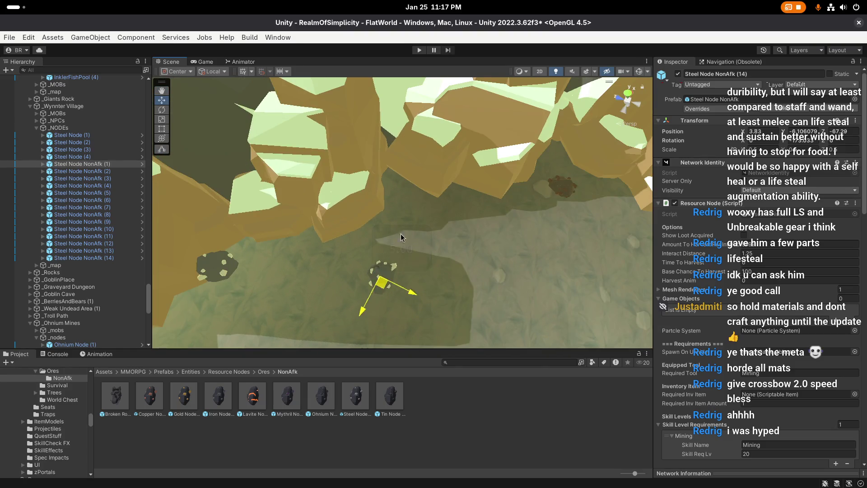
{"action": "mouse_move", "coordinate": [373, 305]}
{"action": "left_mouse_down"}
{"action": "mouse_move", "coordinate": [367, 237]}
{"action": "mouse_move", "coordinate": [345, 196]}
{"action": "mouse_move", "coordinate": [391, 199]}
{"action": "mouse_move", "coordinate": [380, 188]}
{"action": "left_mouse_up"}
{"action": "key", "text": "f"}
{"action": "key", "text": "e"}
{"action": "key", "text": "w"}
{"action": "scroll", "coordinate": [344, 195], "scroll_direction": "down", "scroll_amount": 3}
Turn Steel Node NonAfk (14) to a new direction and seat it on the rock base
{"action": "key", "text": "e"}
{"action": "key", "text": "w"}
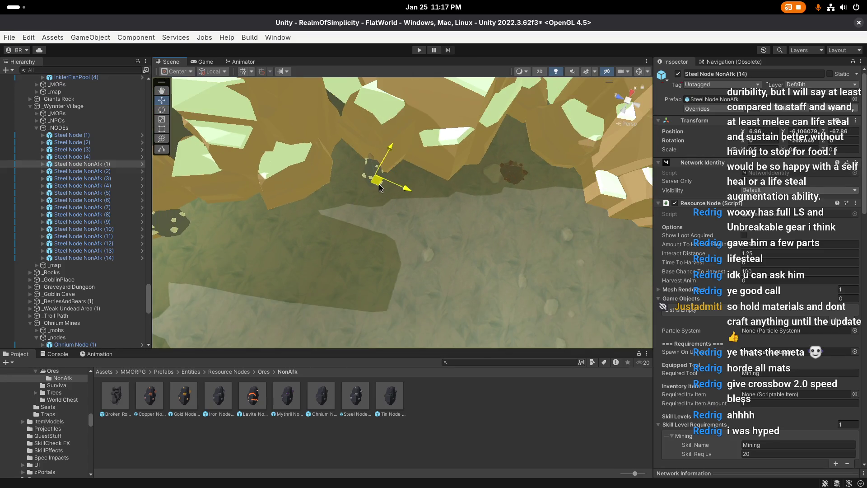
{"action": "key", "text": "e"}
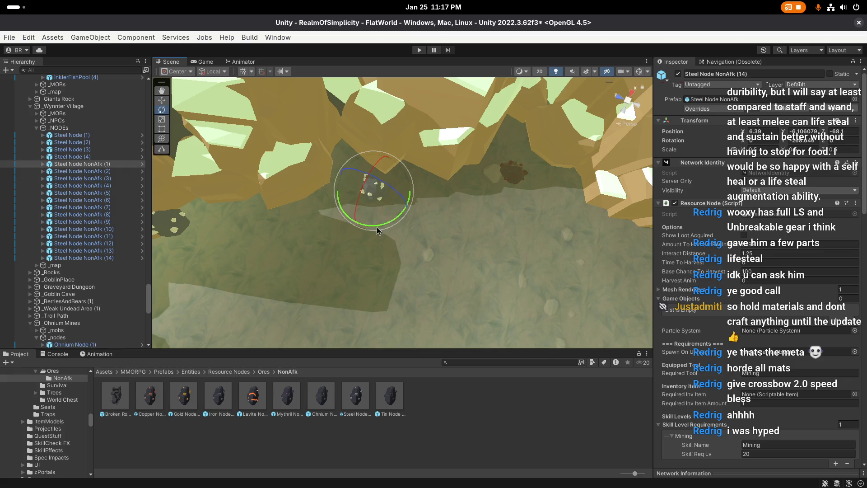
{"action": "mouse_move", "coordinate": [375, 203]}
{"action": "left_mouse_down"}
{"action": "mouse_move", "coordinate": [270, 235]}
{"action": "mouse_move", "coordinate": [318, 231]}
{"action": "left_mouse_up"}
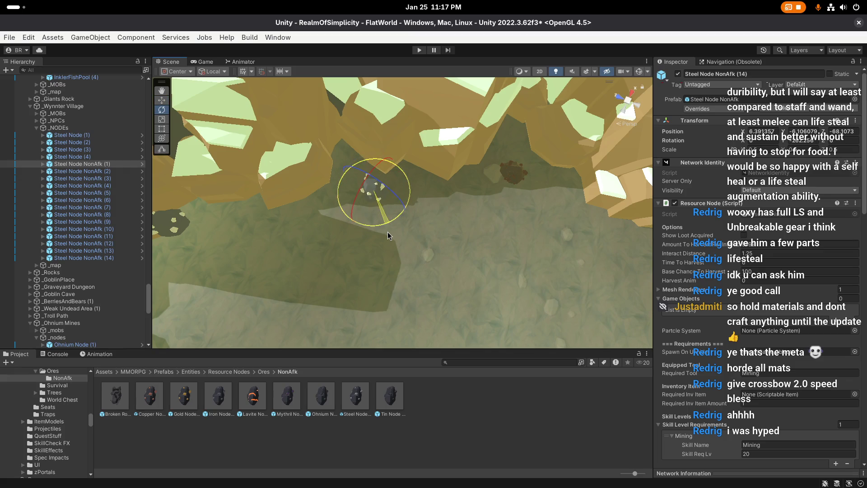
{"action": "key", "text": "w"}
{"action": "left_click_drag", "start_coordinate": [381, 193], "coordinate": [378, 191]}
{"action": "scroll", "coordinate": [378, 190], "scroll_direction": "up", "scroll_amount": 5}
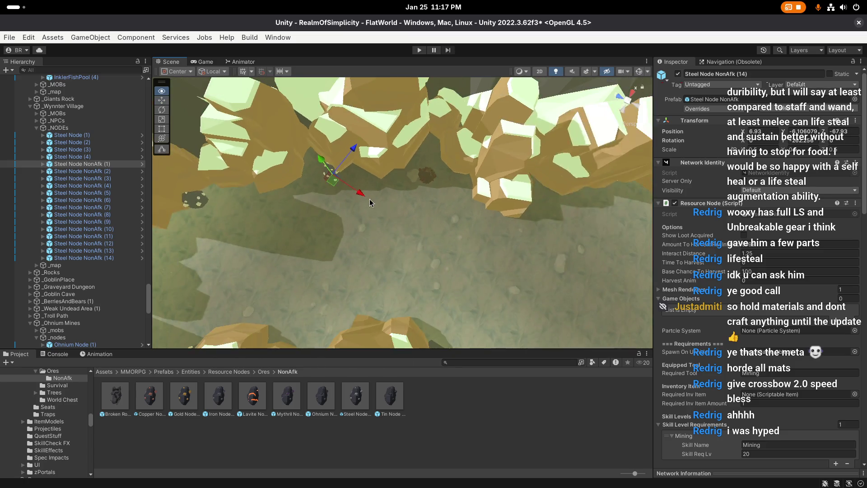
Add Steel Node NonAfk (15) beside the rocks, rotated and nudged into place
{"action": "key", "text": "ctrl+d"}
{"action": "left_click_drag", "start_coordinate": [310, 179], "coordinate": [412, 199]}
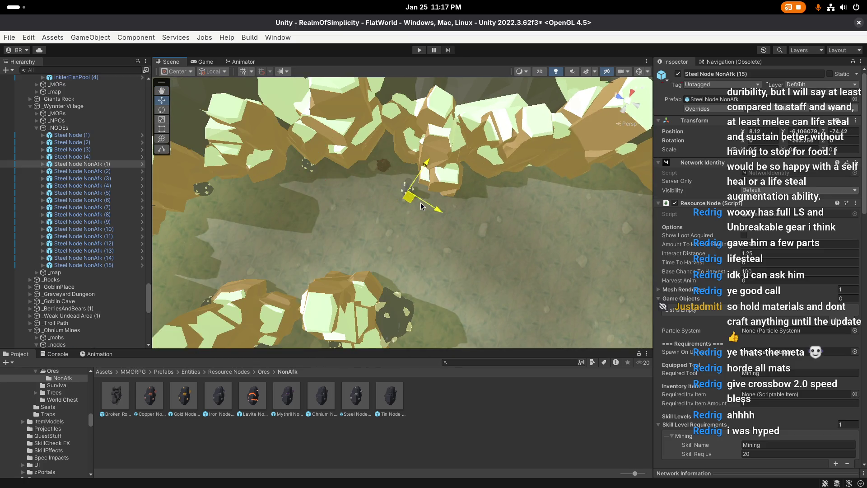
{"action": "scroll", "coordinate": [452, 210], "scroll_direction": "up", "scroll_amount": 5}
{"action": "key", "text": "e"}
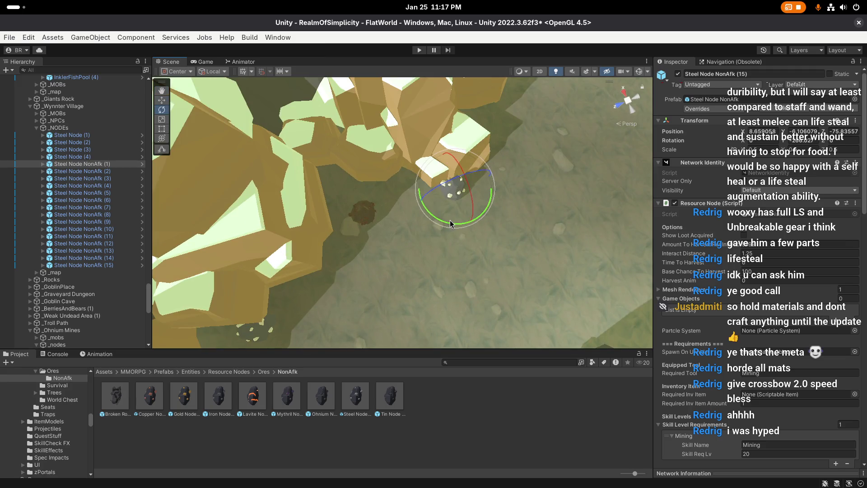
{"action": "key", "text": "w"}
{"action": "mouse_move", "coordinate": [448, 197]}
{"action": "left_mouse_down"}
{"action": "mouse_move", "coordinate": [372, 213]}
{"action": "mouse_move", "coordinate": [372, 198]}
{"action": "mouse_move", "coordinate": [377, 215]}
{"action": "mouse_move", "coordinate": [349, 216]}
{"action": "left_mouse_up"}
Add Steel Node NonAfk (16), angled and nudged against the rock
{"action": "key", "text": "ctrl+d"}
{"action": "key", "text": "f"}
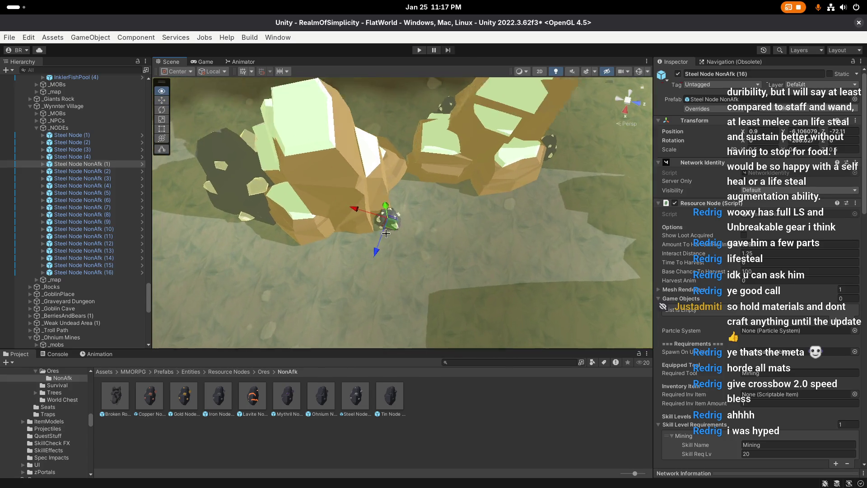
{"action": "key", "text": "e"}
{"action": "left_click_drag", "start_coordinate": [340, 263], "coordinate": [333, 263]}
{"action": "key", "text": "w"}
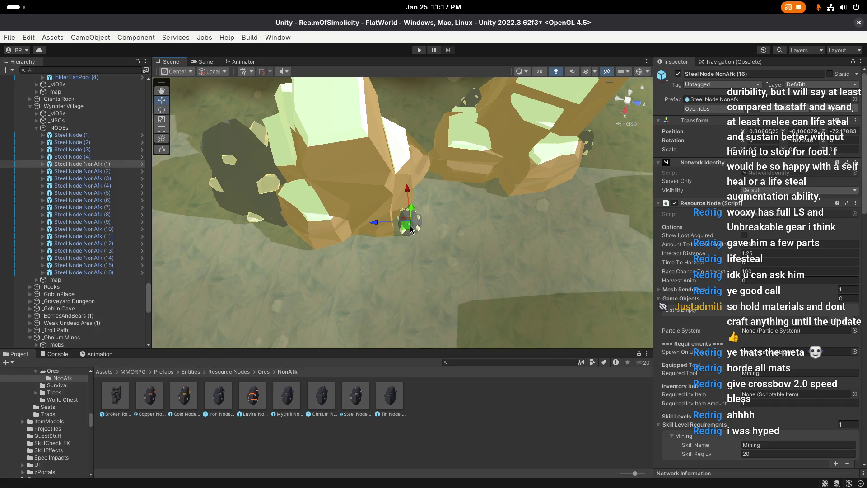
{"action": "left_click_drag", "start_coordinate": [404, 225], "coordinate": [404, 232]}
Deselect the node and save the scene
{"action": "left_click", "coordinate": [440, 239]}
{"action": "scroll", "coordinate": [411, 242], "scroll_direction": "down", "scroll_amount": 5}
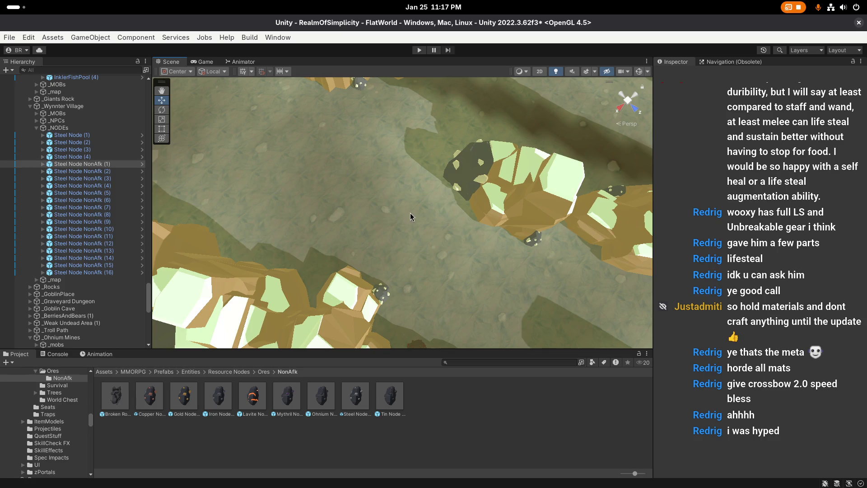
{"action": "key", "text": "ctrl+s"}
Add Steel Node NonAfk (17) and move it along the canyon floor down the wall
{"action": "mouse_move", "coordinate": [430, 217]}
{"action": "left_mouse_down"}
{"action": "mouse_move", "coordinate": [397, 194]}
{"action": "mouse_move", "coordinate": [281, 181]}
{"action": "mouse_move", "coordinate": [226, 204]}
{"action": "left_mouse_up"}
{"action": "double_click", "coordinate": [117, 272]}
{"action": "key", "text": "ctrl+d"}
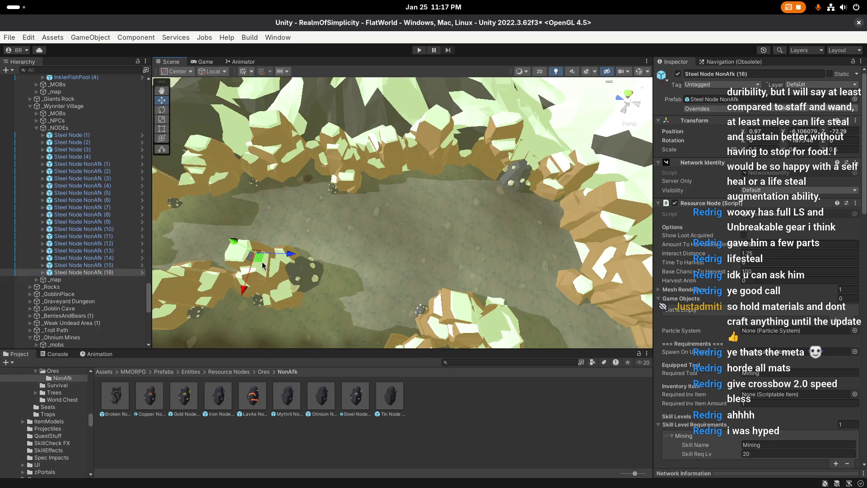
{"action": "left_click_drag", "start_coordinate": [367, 221], "coordinate": [361, 293]}
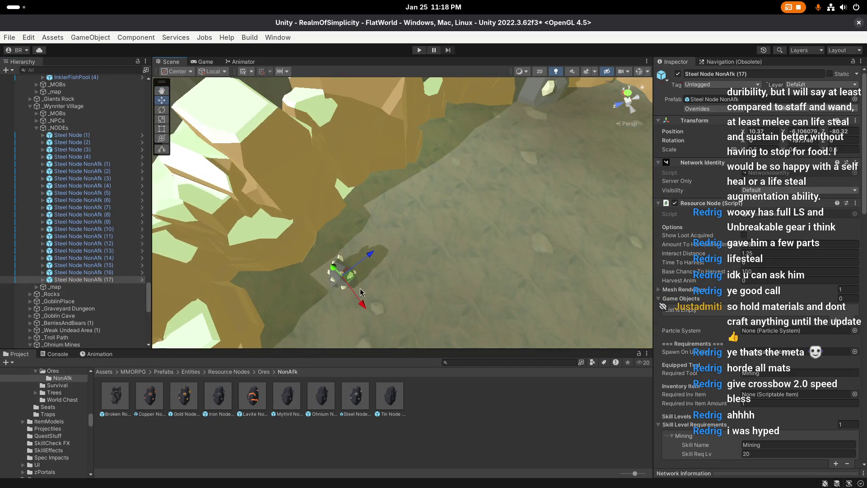
{"action": "mouse_move", "coordinate": [368, 229]}
{"action": "left_mouse_down"}
{"action": "mouse_move", "coordinate": [448, 219]}
{"action": "mouse_move", "coordinate": [400, 199]}
{"action": "mouse_move", "coordinate": [334, 283]}
{"action": "mouse_move", "coordinate": [322, 250]}
{"action": "mouse_move", "coordinate": [342, 245]}
{"action": "left_mouse_up"}
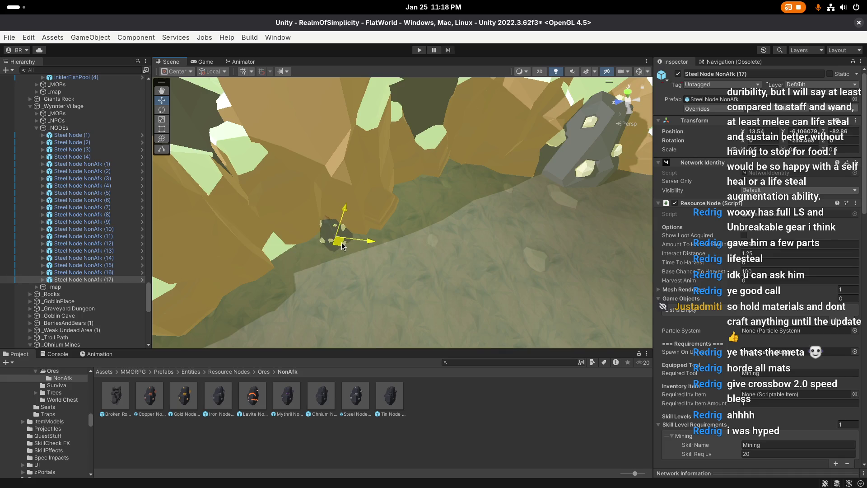
{"action": "mouse_move", "coordinate": [412, 240]}
{"action": "left_mouse_down"}
{"action": "mouse_move", "coordinate": [317, 203]}
{"action": "mouse_move", "coordinate": [332, 194]}
{"action": "mouse_move", "coordinate": [345, 213]}
{"action": "mouse_move", "coordinate": [397, 228]}
{"action": "mouse_move", "coordinate": [401, 244]}
{"action": "mouse_move", "coordinate": [398, 204]}
{"action": "mouse_move", "coordinate": [402, 213]}
{"action": "left_mouse_up"}
Add Steel Node NonAfk (18) and adjust its rotation
{"action": "key", "text": "ctrl+d"}
{"action": "key", "text": "e"}
{"action": "key", "text": "w"}
{"action": "scroll", "coordinate": [402, 217], "scroll_direction": "down", "scroll_amount": 5}
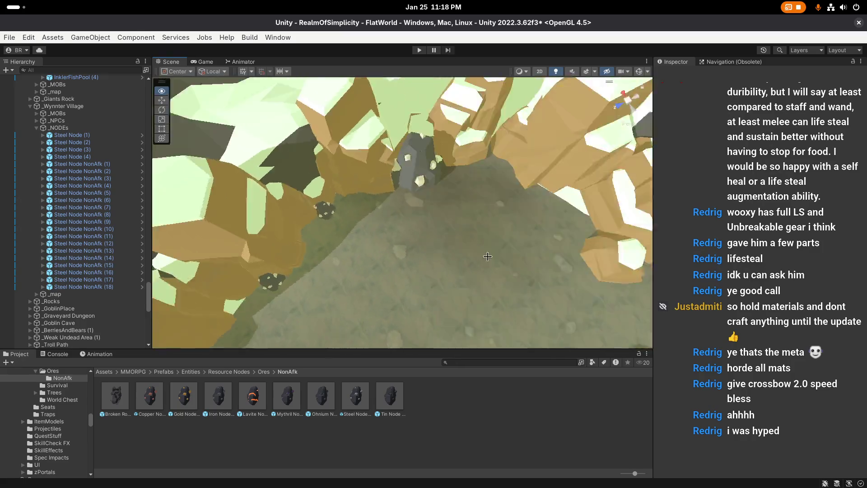
Place a new Steel Node NonAfk from the prefab and turn it to a new angle
{"action": "scroll", "coordinate": [478, 211], "scroll_direction": "down", "scroll_amount": 2}
{"action": "key", "text": "w"}
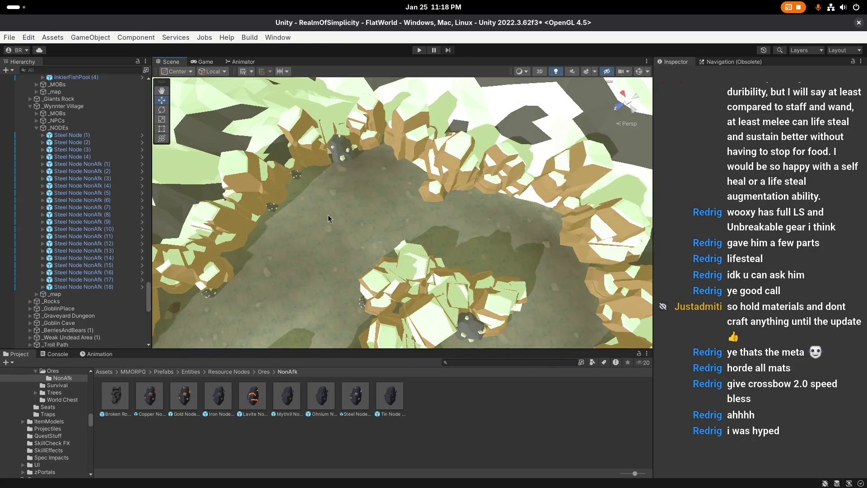
{"action": "left_click_drag", "start_coordinate": [157, 276], "coordinate": [302, 179]}
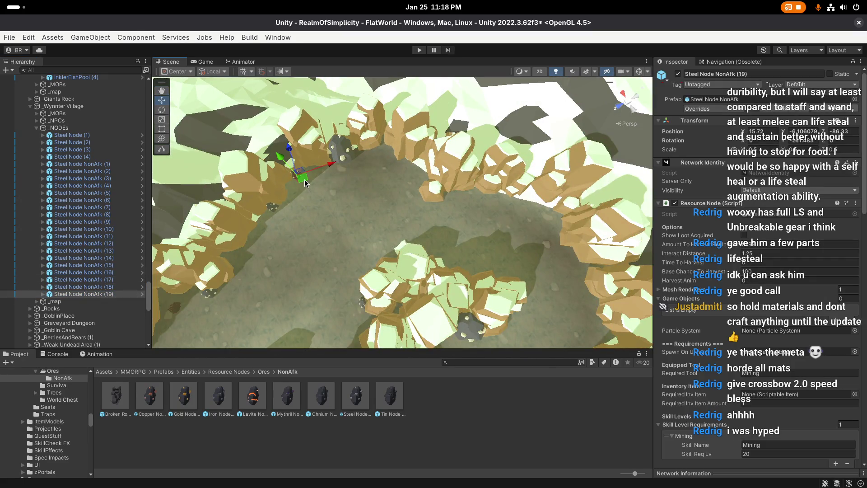
{"action": "scroll", "coordinate": [424, 194], "scroll_direction": "up", "scroll_amount": 5}
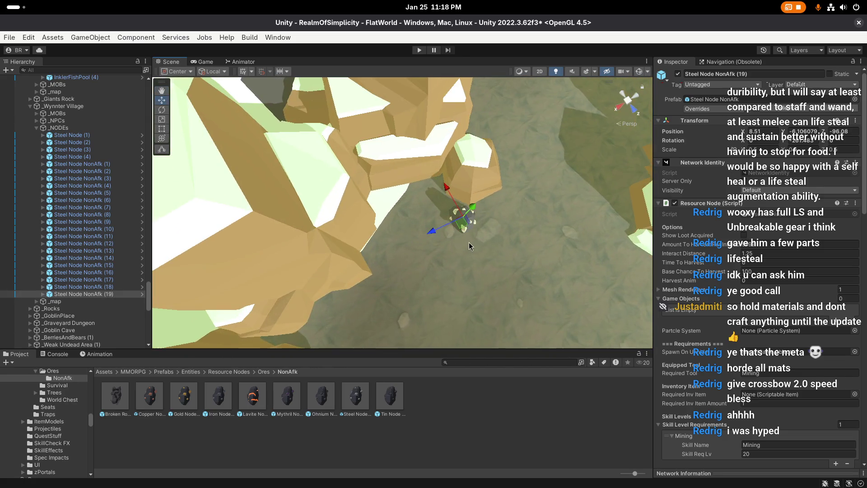
{"action": "key", "text": "e"}
{"action": "mouse_move", "coordinate": [452, 201]}
{"action": "left_mouse_down"}
{"action": "mouse_move", "coordinate": [255, 231]}
{"action": "mouse_move", "coordinate": [393, 216]}
{"action": "mouse_move", "coordinate": [398, 206]}
{"action": "left_mouse_up"}
{"action": "key", "text": "w"}
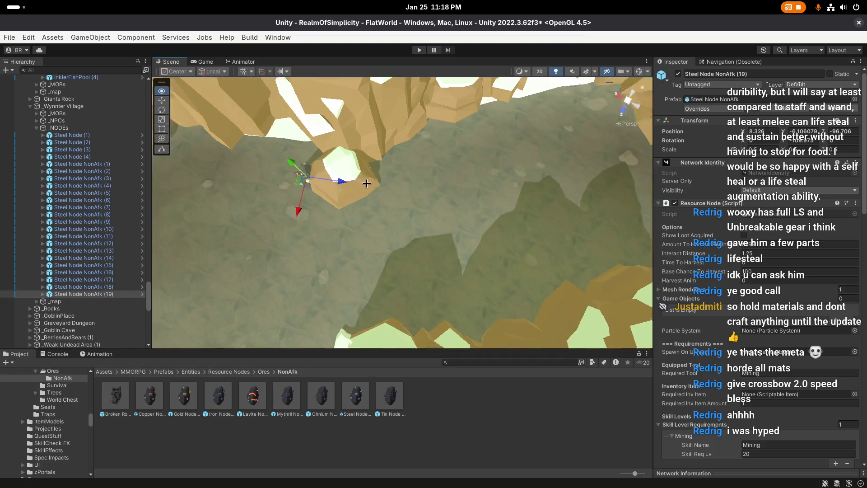
Duplicate it as Steel Node NonAfk (20), moved and spun into place on the canyon wall
{"action": "key", "text": "ctrl+d"}
{"action": "left_click_drag", "start_coordinate": [316, 178], "coordinate": [382, 174]}
{"action": "key", "text": "f"}
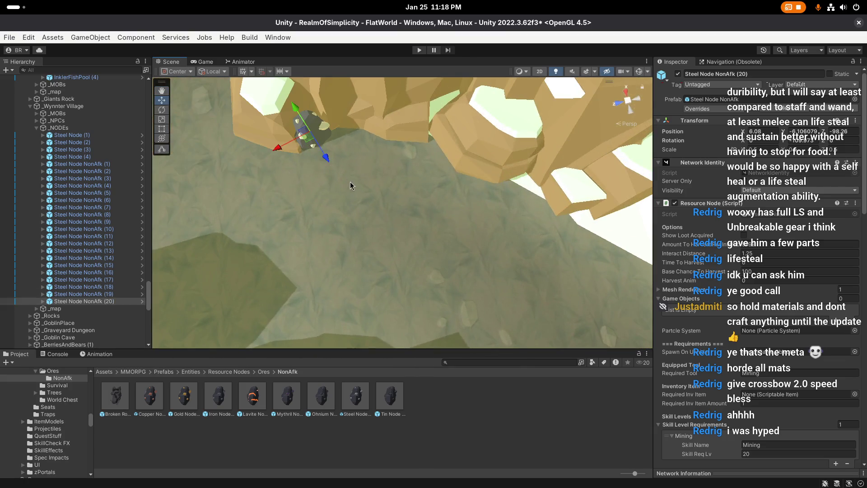
{"action": "key", "text": "e"}
{"action": "mouse_move", "coordinate": [380, 222]}
{"action": "left_mouse_down"}
{"action": "mouse_move", "coordinate": [339, 244]}
{"action": "mouse_move", "coordinate": [177, 255]}
{"action": "mouse_move", "coordinate": [204, 267]}
{"action": "left_mouse_up"}
{"action": "key", "text": "w"}
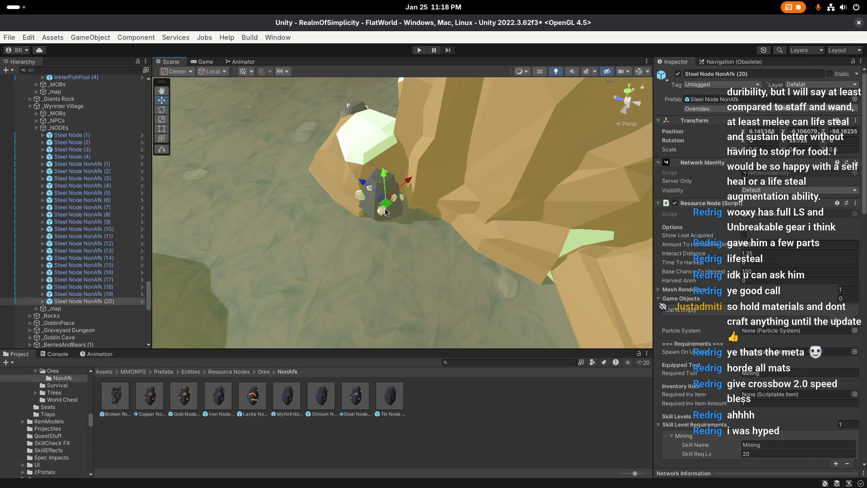
{"action": "left_click_drag", "start_coordinate": [379, 199], "coordinate": [384, 203]}
{"action": "key", "text": "f"}
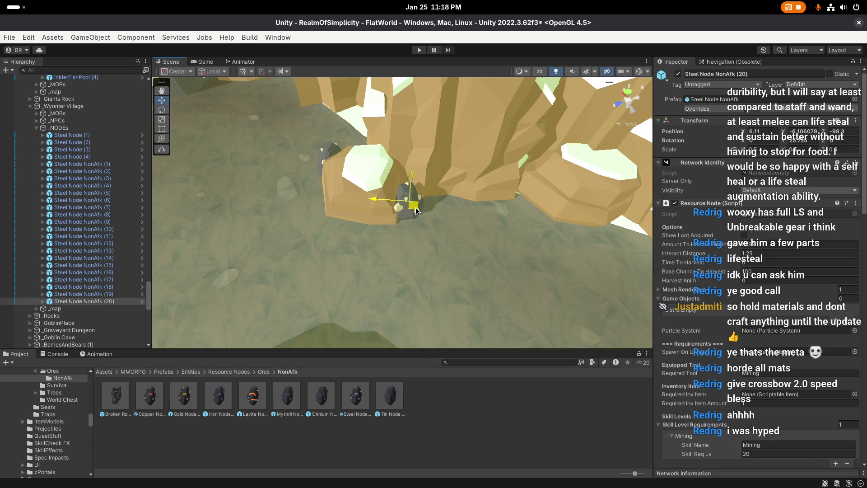
{"action": "scroll", "coordinate": [373, 256], "scroll_direction": "up", "scroll_amount": 2}
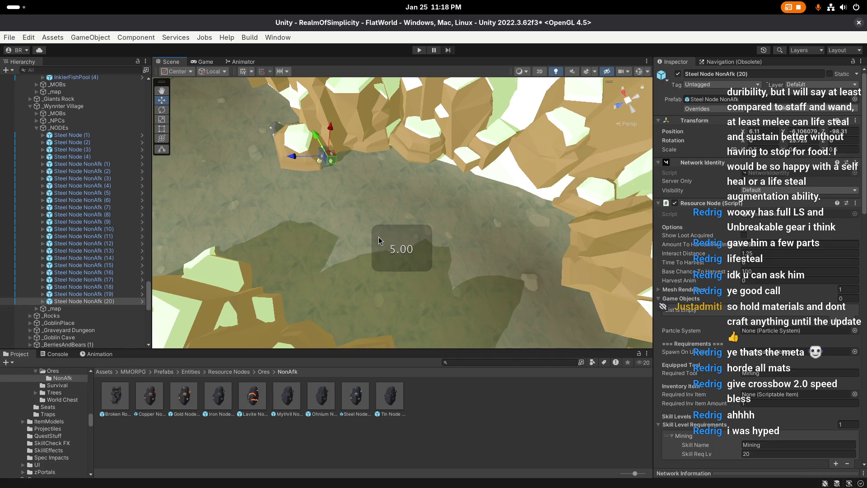
{"action": "left_click_drag", "start_coordinate": [473, 224], "coordinate": [413, 206]}
Add copy (21) toward the opposite wall, turned to a new angle
{"action": "key", "text": "ctrl+d"}
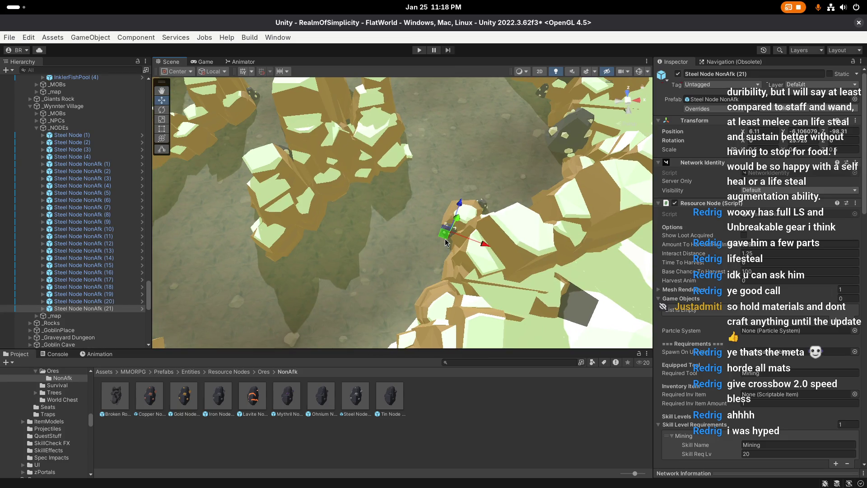
{"action": "mouse_move", "coordinate": [450, 245]}
{"action": "left_mouse_down"}
{"action": "mouse_move", "coordinate": [418, 246]}
{"action": "mouse_move", "coordinate": [341, 185]}
{"action": "left_mouse_up"}
{"action": "key", "text": "f"}
{"action": "key", "text": "e"}
{"action": "mouse_move", "coordinate": [438, 224]}
{"action": "left_mouse_down"}
{"action": "mouse_move", "coordinate": [476, 233]}
{"action": "mouse_move", "coordinate": [300, 222]}
{"action": "left_mouse_up"}
{"action": "key", "text": "f"}
{"action": "key", "text": "w"}
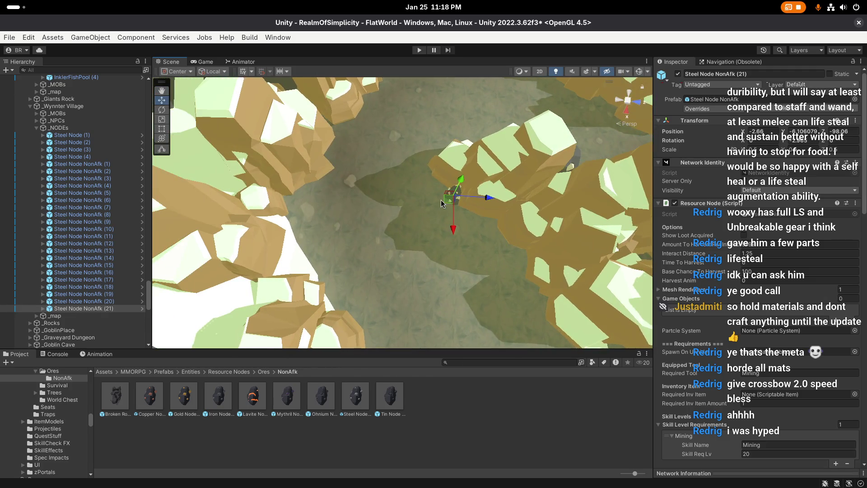
Add copies (22) and (23), set at the next rock base and against the canyon wall
{"action": "key", "text": "ctrl+d"}
{"action": "mouse_move", "coordinate": [447, 198]}
{"action": "left_mouse_down"}
{"action": "mouse_move", "coordinate": [330, 194]}
{"action": "mouse_move", "coordinate": [372, 201]}
{"action": "mouse_move", "coordinate": [401, 272]}
{"action": "left_mouse_up"}
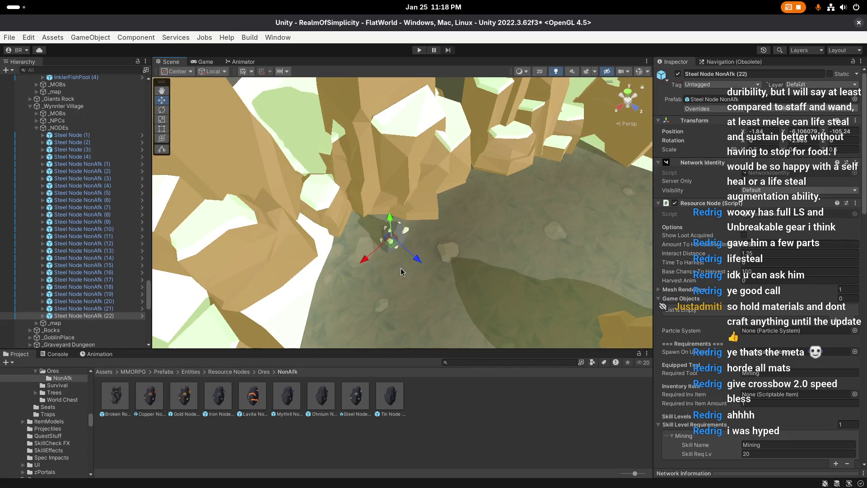
{"action": "left_click_drag", "start_coordinate": [516, 256], "coordinate": [555, 250]}
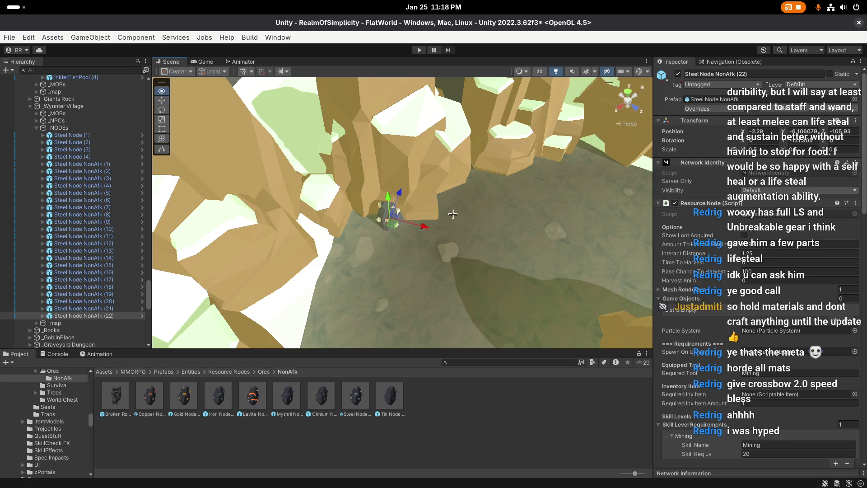
{"action": "left_click_drag", "start_coordinate": [452, 214], "coordinate": [352, 219]}
{"action": "key", "text": "ctrl+d"}
{"action": "left_click_drag", "start_coordinate": [326, 180], "coordinate": [336, 156]}
{"action": "mouse_move", "coordinate": [336, 156]}
{"action": "left_mouse_down"}
{"action": "mouse_move", "coordinate": [349, 224]}
{"action": "mouse_move", "coordinate": [489, 236]}
{"action": "left_mouse_up"}
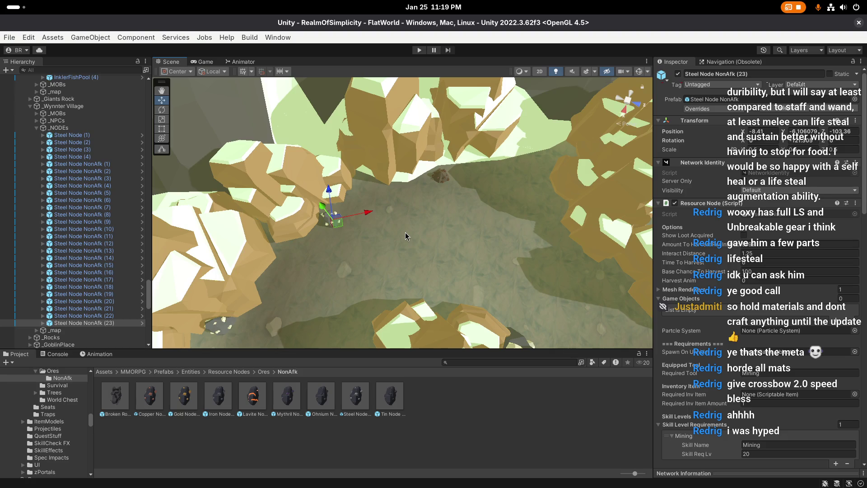
Adjust the current steel node's angle slightly, then save the scene
{"action": "mouse_move", "coordinate": [405, 235]}
{"action": "left_mouse_down"}
{"action": "mouse_move", "coordinate": [577, 213]}
{"action": "mouse_move", "coordinate": [573, 145]}
{"action": "mouse_move", "coordinate": [350, 219]}
{"action": "left_mouse_up"}
{"action": "key", "text": "f"}
{"action": "mouse_move", "coordinate": [387, 242]}
{"action": "left_mouse_down"}
{"action": "mouse_move", "coordinate": [443, 243]}
{"action": "mouse_move", "coordinate": [406, 213]}
{"action": "left_mouse_up"}
{"action": "key", "text": "e"}
{"action": "key", "text": "w"}
{"action": "scroll", "coordinate": [409, 213], "scroll_direction": "up", "scroll_amount": 2}
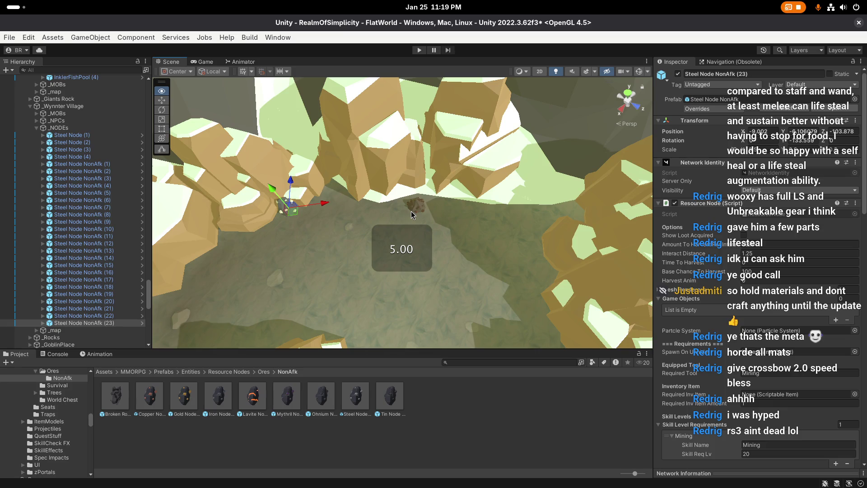
{"action": "key", "text": "ctrl+s"}
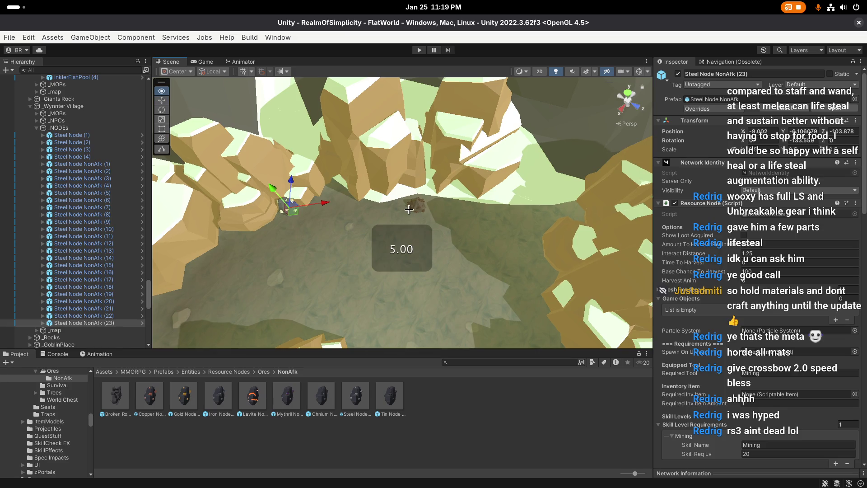
Duplicate as Steel Node NonAfk (24), moved, turned and nudged into place in the canyon
{"action": "mouse_move", "coordinate": [445, 231]}
{"action": "left_mouse_down"}
{"action": "mouse_move", "coordinate": [422, 211]}
{"action": "mouse_move", "coordinate": [423, 199]}
{"action": "mouse_move", "coordinate": [405, 206]}
{"action": "mouse_move", "coordinate": [367, 269]}
{"action": "mouse_move", "coordinate": [438, 255]}
{"action": "left_mouse_up"}
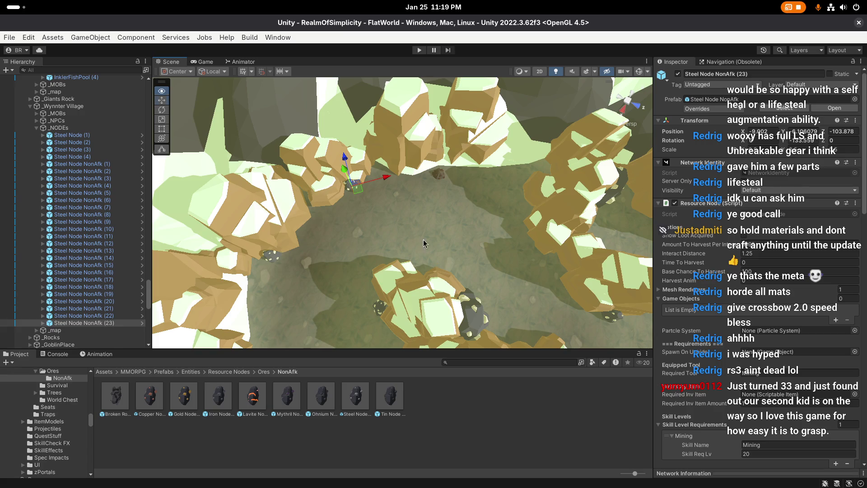
{"action": "scroll", "coordinate": [438, 260], "scroll_direction": "up", "scroll_amount": 2}
{"action": "key", "text": "ctrl+d"}
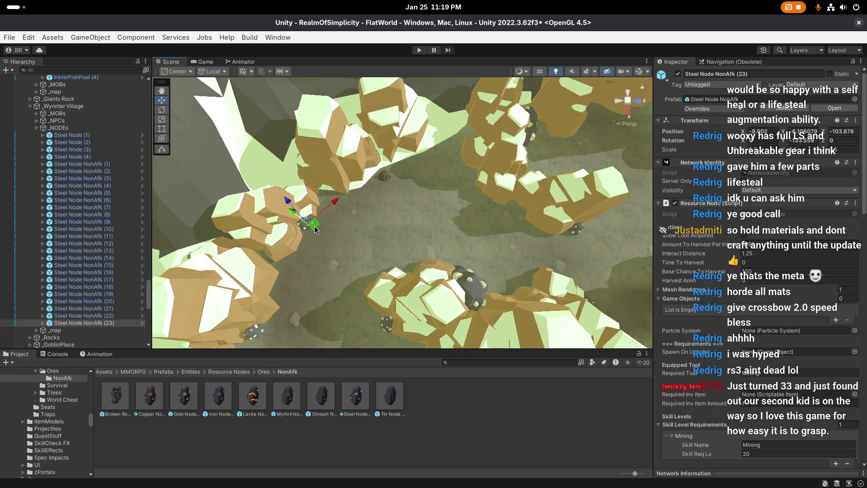
{"action": "left_click_drag", "start_coordinate": [312, 222], "coordinate": [382, 219]}
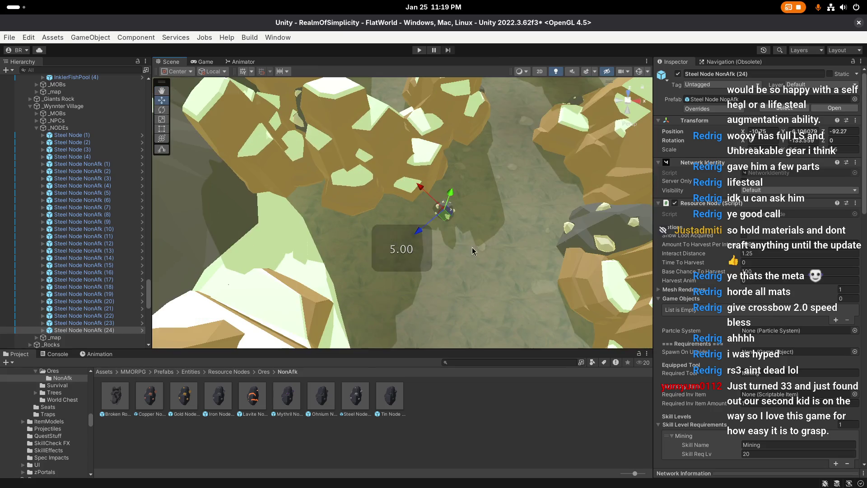
{"action": "left_click_drag", "start_coordinate": [446, 203], "coordinate": [397, 209]}
{"action": "key", "text": "f"}
{"action": "key", "text": "e"}
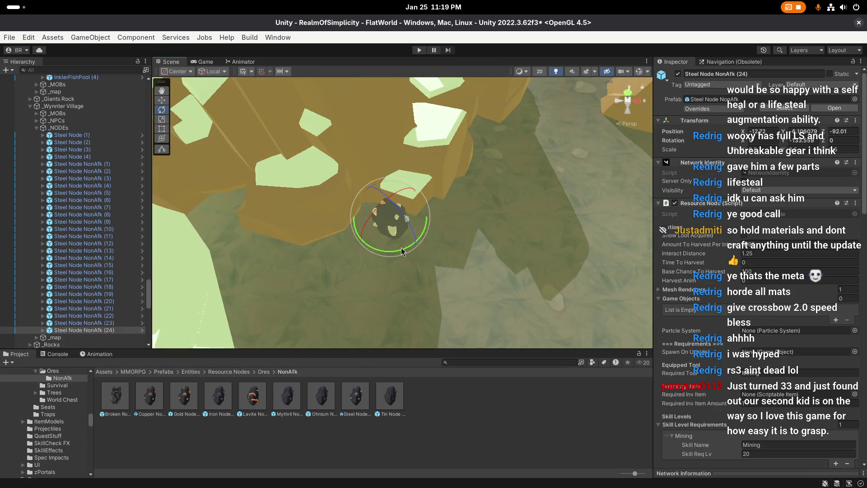
{"action": "left_click_drag", "start_coordinate": [405, 252], "coordinate": [320, 267]}
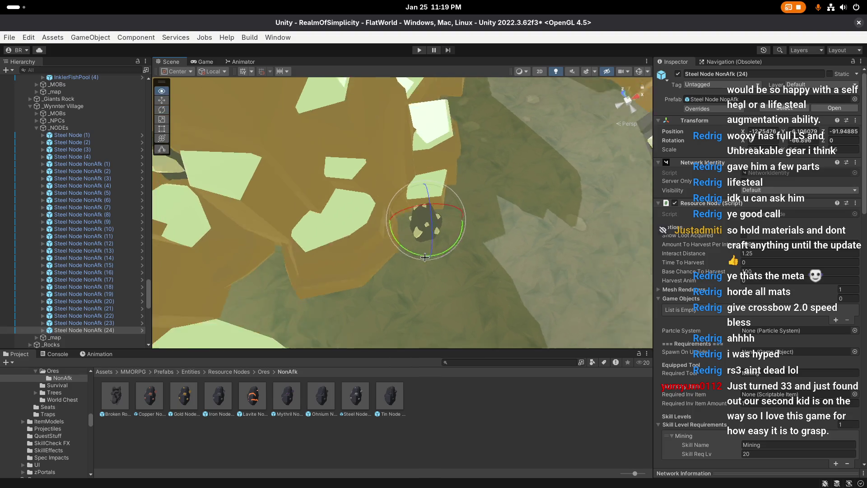
{"action": "key", "text": "w"}
{"action": "mouse_move", "coordinate": [388, 222]}
{"action": "left_mouse_down"}
{"action": "mouse_move", "coordinate": [393, 214]}
{"action": "mouse_move", "coordinate": [378, 228]}
{"action": "left_mouse_up"}
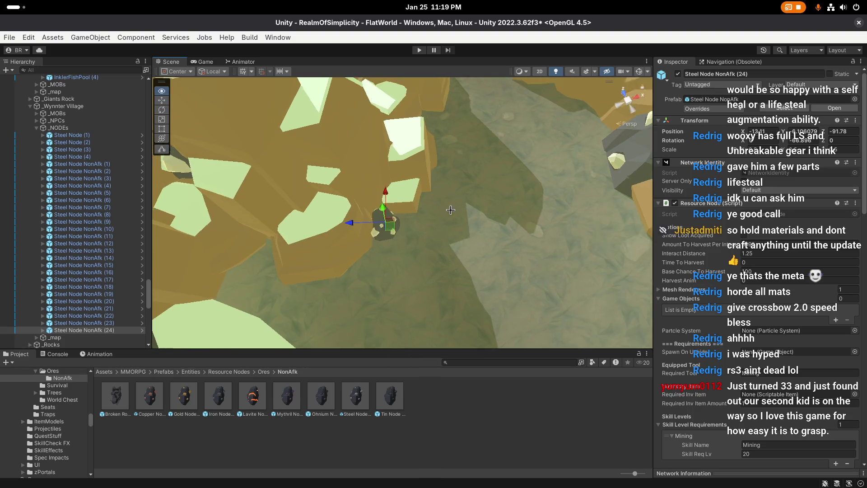
{"action": "scroll", "coordinate": [317, 216], "scroll_direction": "down", "scroll_amount": 5}
{"action": "mouse_move", "coordinate": [290, 225]}
{"action": "left_mouse_down"}
{"action": "mouse_move", "coordinate": [419, 217]}
{"action": "mouse_move", "coordinate": [407, 189]}
{"action": "mouse_move", "coordinate": [465, 176]}
{"action": "mouse_move", "coordinate": [384, 181]}
{"action": "mouse_move", "coordinate": [359, 208]}
{"action": "mouse_move", "coordinate": [360, 233]}
{"action": "mouse_move", "coordinate": [380, 221]}
{"action": "mouse_move", "coordinate": [397, 240]}
{"action": "mouse_move", "coordinate": [386, 222]}
{"action": "mouse_move", "coordinate": [403, 228]}
{"action": "left_mouse_up"}
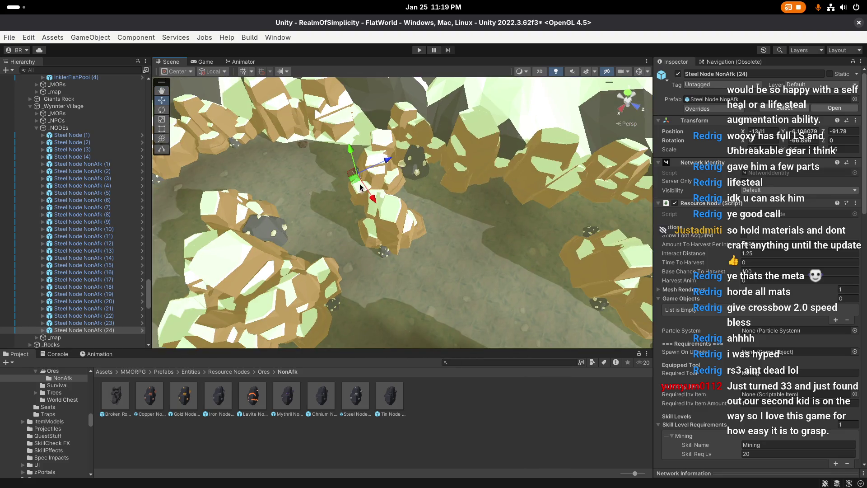
Duplicate it again as Steel Node NonAfk (25) and turn it to a new facing
{"action": "key", "text": "ctrl+d"}
{"action": "key", "text": "f"}
{"action": "key", "text": "e"}
{"action": "key", "text": "w"}
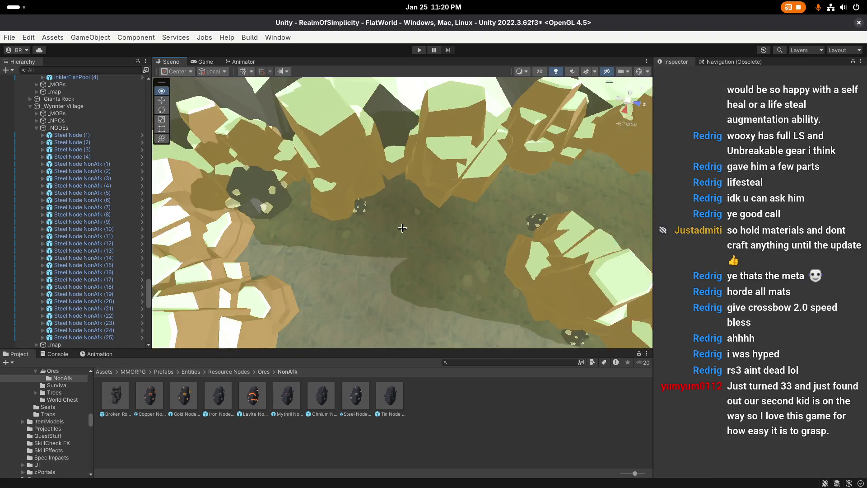
{"action": "scroll", "coordinate": [408, 230], "scroll_direction": "up", "scroll_amount": 2}
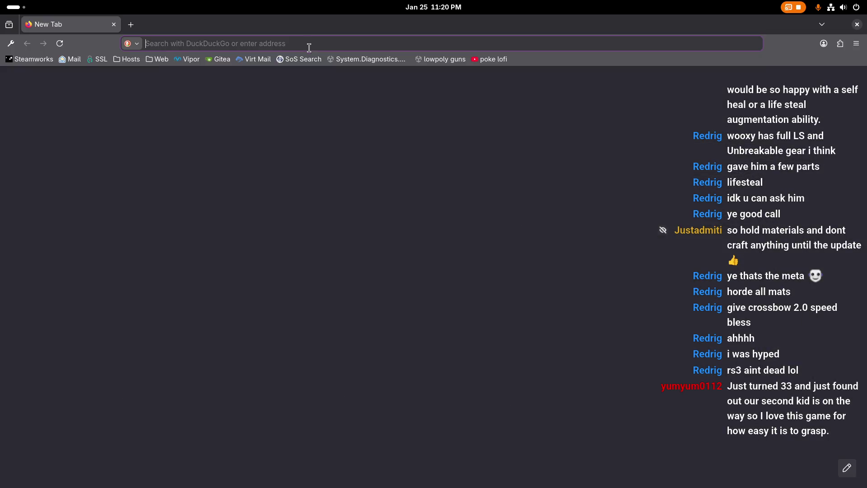
Load oldschool.runescape.com accepting only necessary cookies, then start a new tab
{"action": "left_click", "coordinate": [309, 43]}
{"action": "type", "text": "old"}
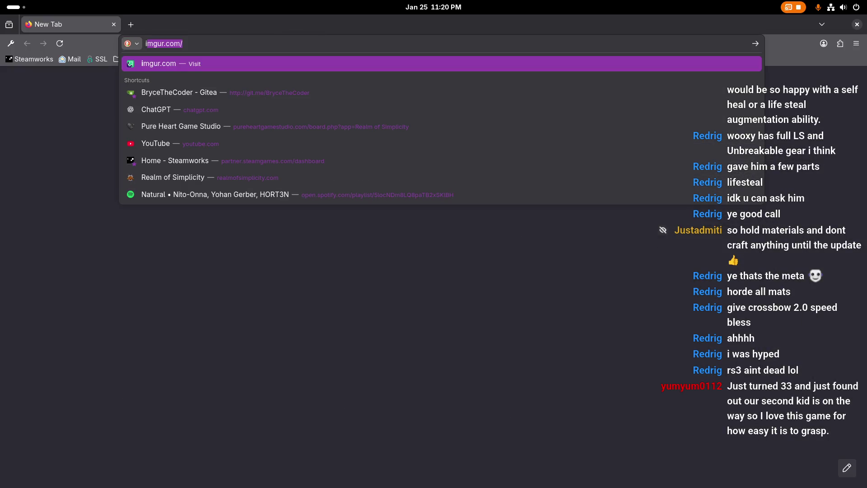
{"action": "type", "text": "school.run"}
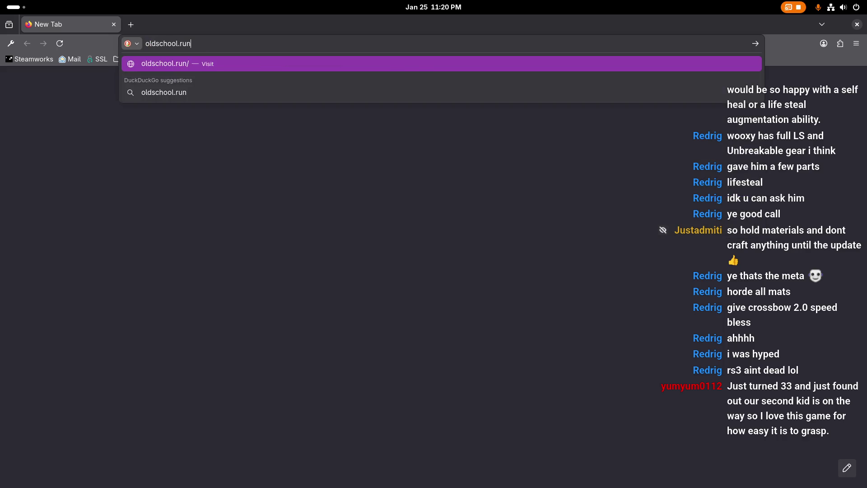
{"action": "type", "text": "escape.com"}
{"action": "key", "text": "Return"}
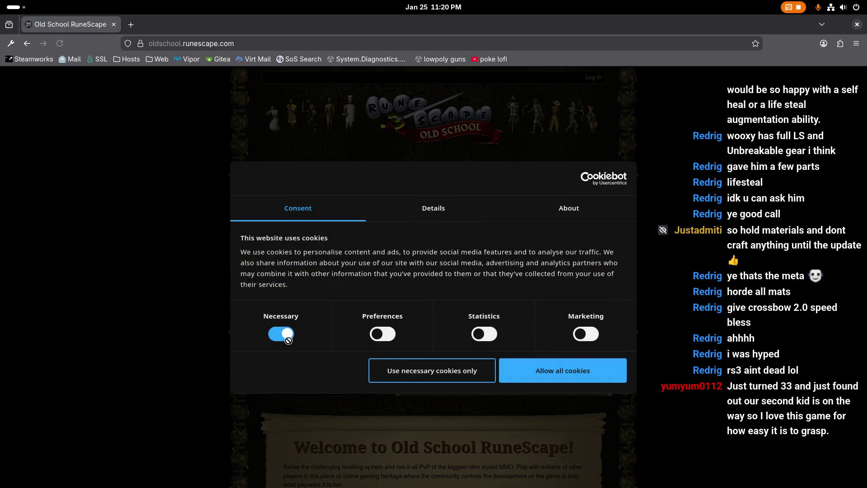
{"action": "left_click", "coordinate": [471, 371]}
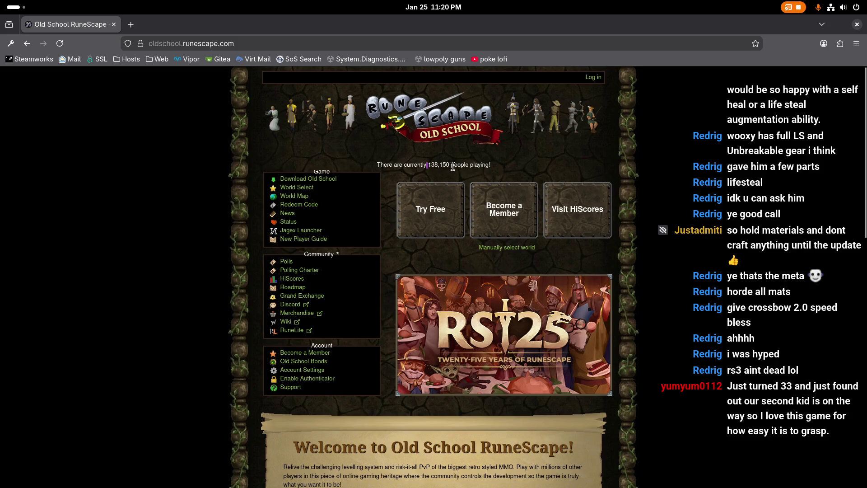
{"action": "left_click_drag", "start_coordinate": [453, 166], "coordinate": [454, 167]}
{"action": "left_click", "coordinate": [131, 25]}
Load runescape.com with necessary cookies only and open the RuneScape community page
{"action": "type", "text": "runescape.com"}
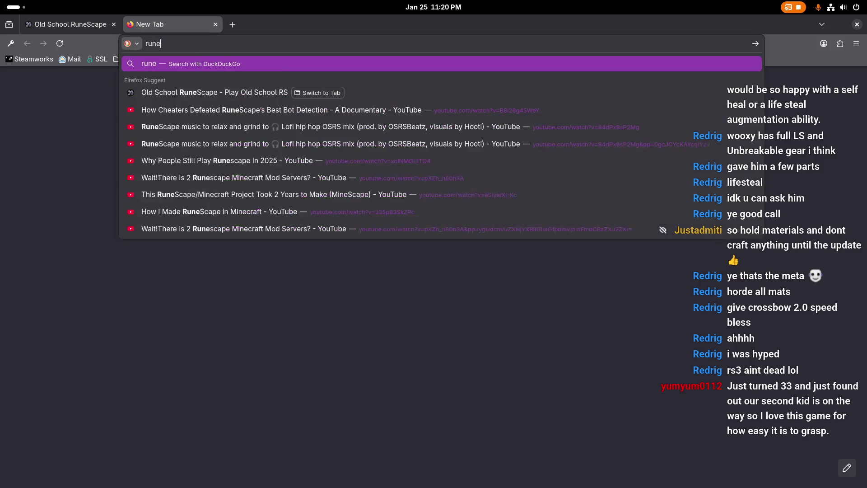
{"action": "key", "text": "Return"}
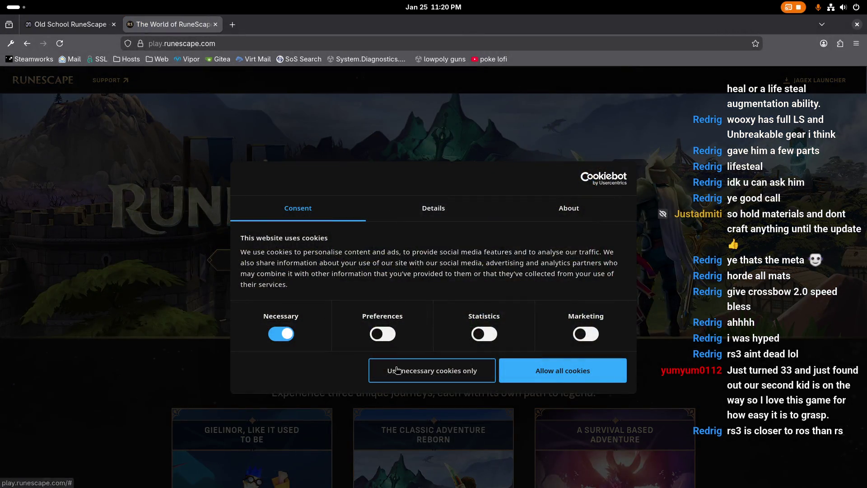
{"action": "left_click", "coordinate": [447, 371]}
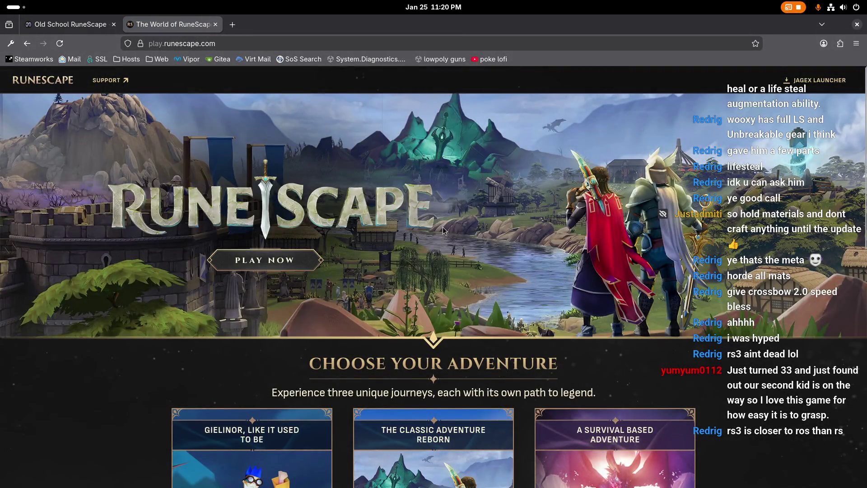
{"action": "scroll", "coordinate": [400, 345], "scroll_direction": "down", "scroll_amount": 10}
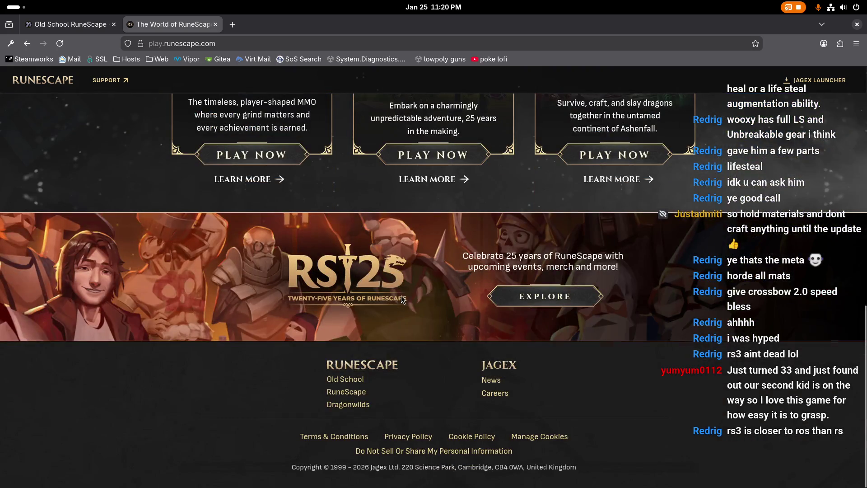
{"action": "left_click", "coordinate": [357, 392]}
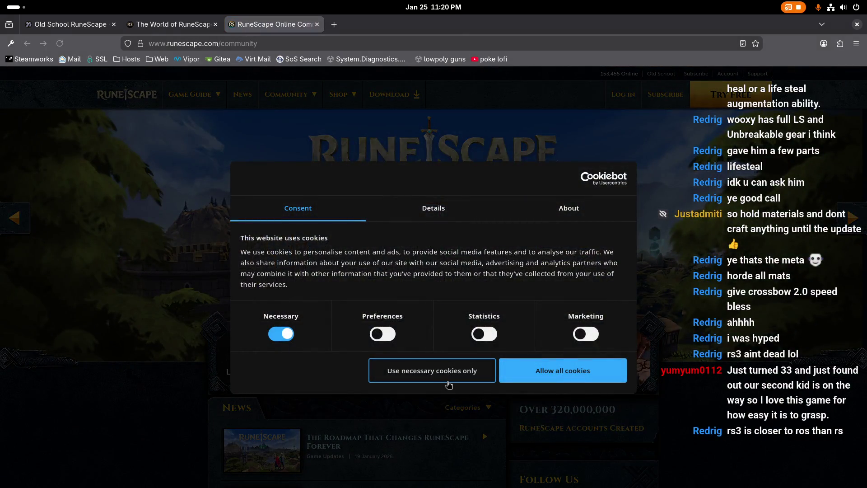
{"action": "left_click", "coordinate": [449, 385]}
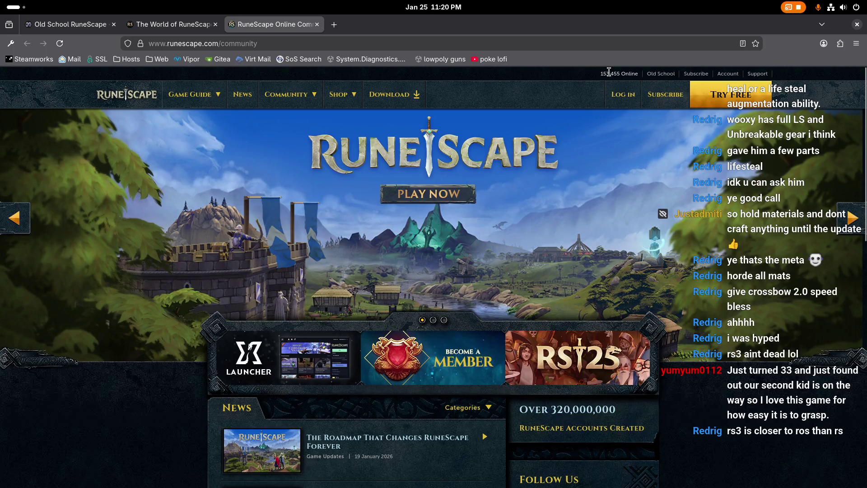
{"action": "left_click_drag", "start_coordinate": [600, 73], "coordinate": [637, 72]}
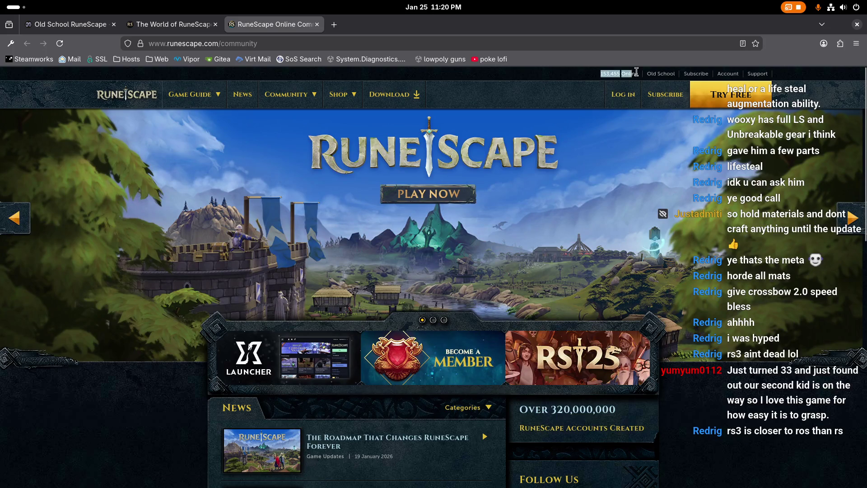
Close The World of RuneScape tab, compare player counts across both tabs, then return to Unity
{"action": "left_click", "coordinate": [215, 25]}
{"action": "left_click", "coordinate": [71, 28]}
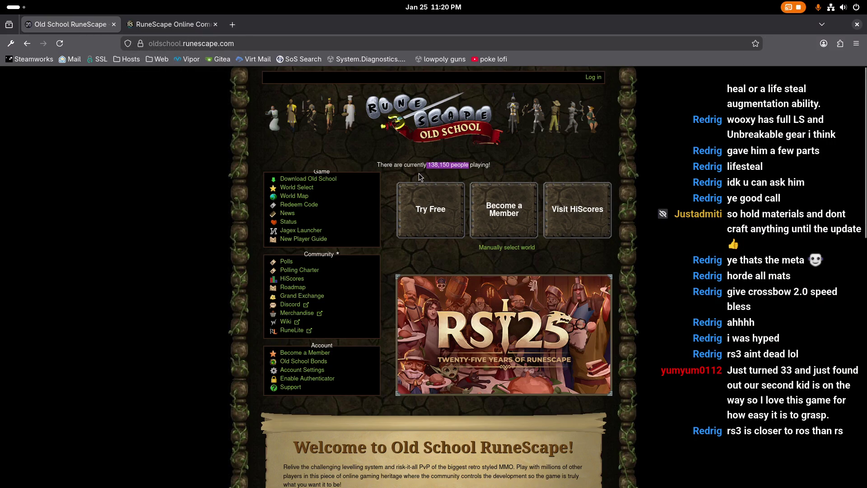
{"action": "left_click", "coordinate": [186, 27]}
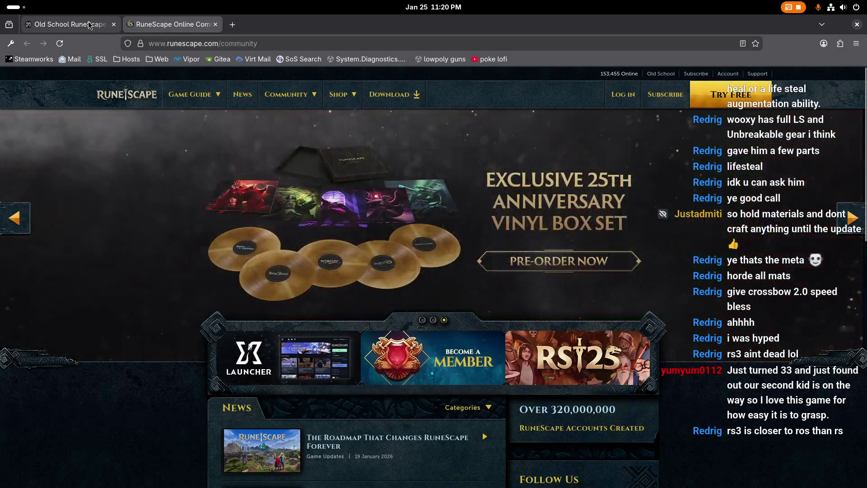
{"action": "key", "text": "ctrl+Tab"}
{"action": "left_click_drag", "start_coordinate": [428, 165], "coordinate": [445, 167]}
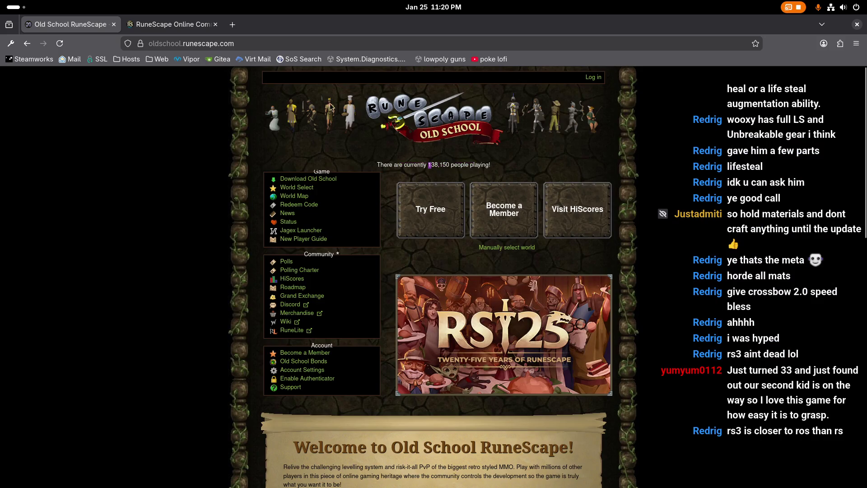
{"action": "left_click", "coordinate": [177, 21]}
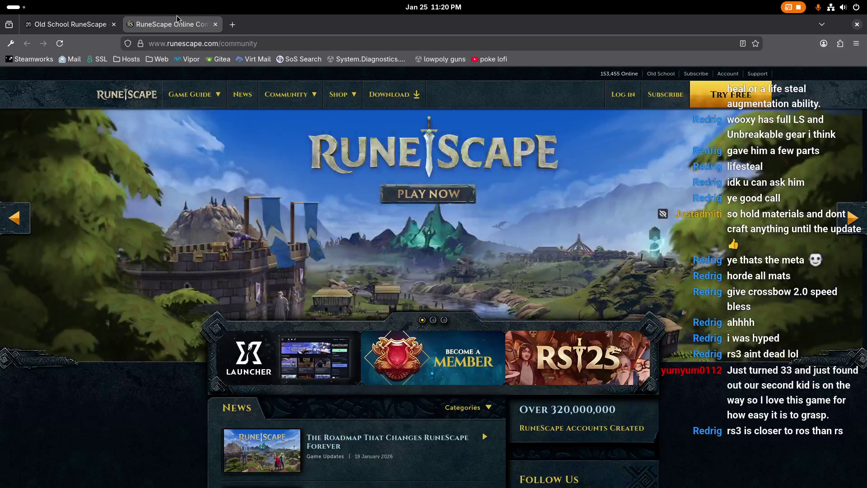
{"action": "left_click", "coordinate": [72, 24]}
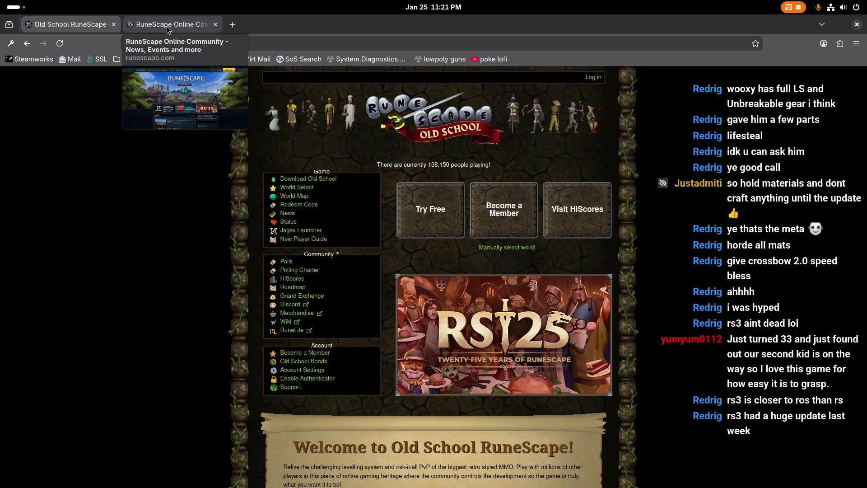
{"action": "left_click", "coordinate": [167, 30]}
{"action": "key", "text": "alt+Tab"}
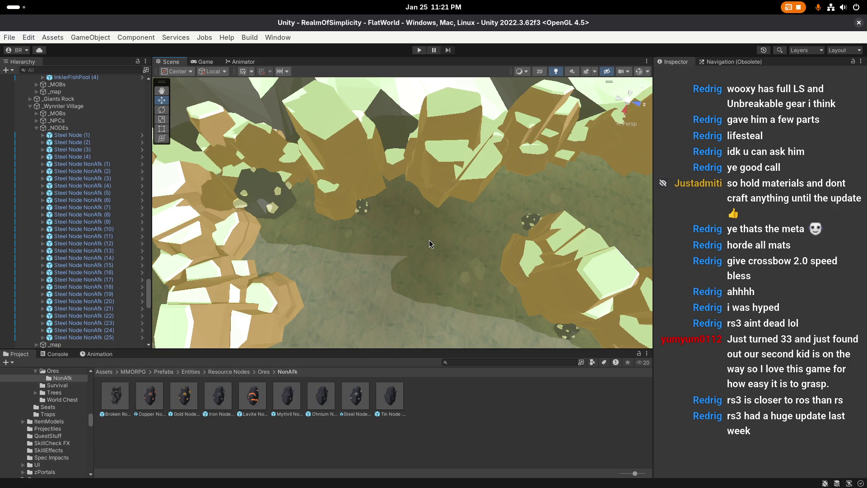
Fly the scene view back from the canyon to a wide top-down view of the village
{"action": "scroll", "coordinate": [429, 240], "scroll_direction": "up", "scroll_amount": 2}
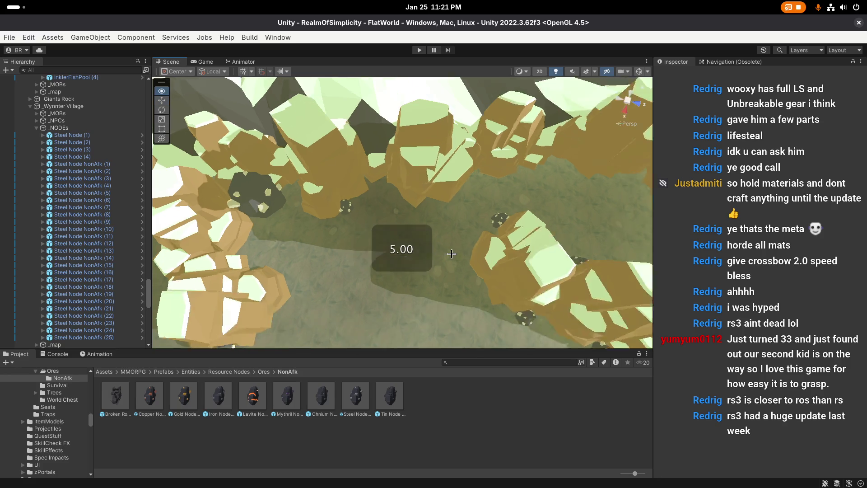
{"action": "key", "text": "s"}
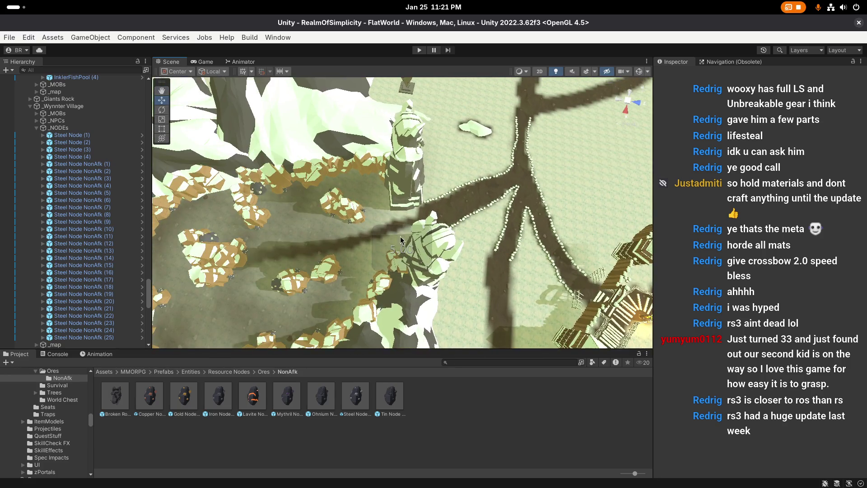
{"action": "left_click", "coordinate": [9, 38]}
{"action": "right_click", "coordinate": [357, 230]}
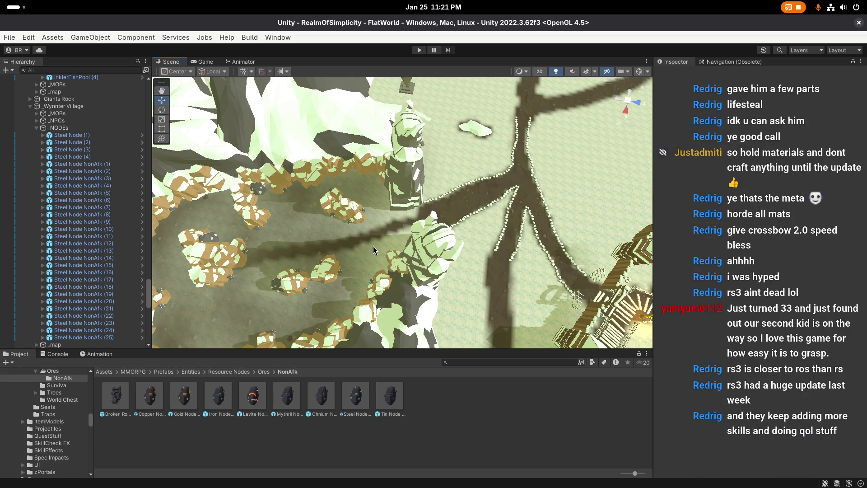
{"action": "scroll", "coordinate": [373, 244], "scroll_direction": "up", "scroll_amount": 1}
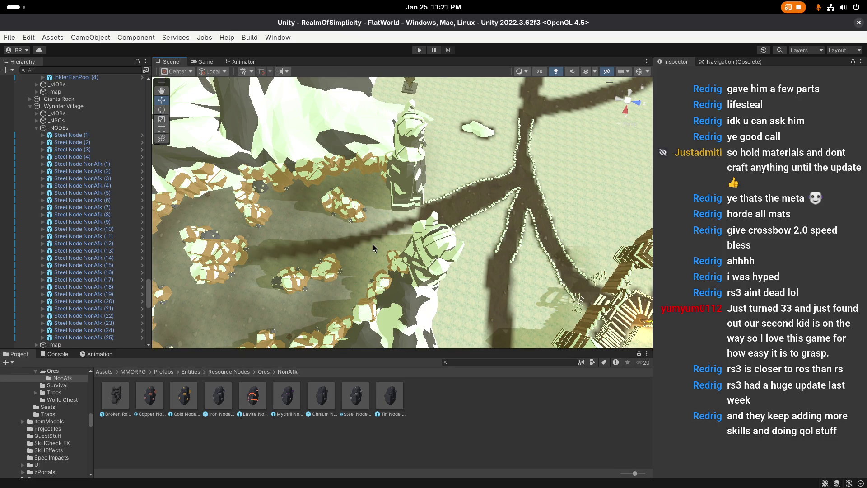
{"action": "scroll", "coordinate": [372, 244], "scroll_direction": "up", "scroll_amount": 1}
{"action": "key", "text": "s"}
{"action": "scroll", "coordinate": [415, 207], "scroll_direction": "up", "scroll_amount": 1}
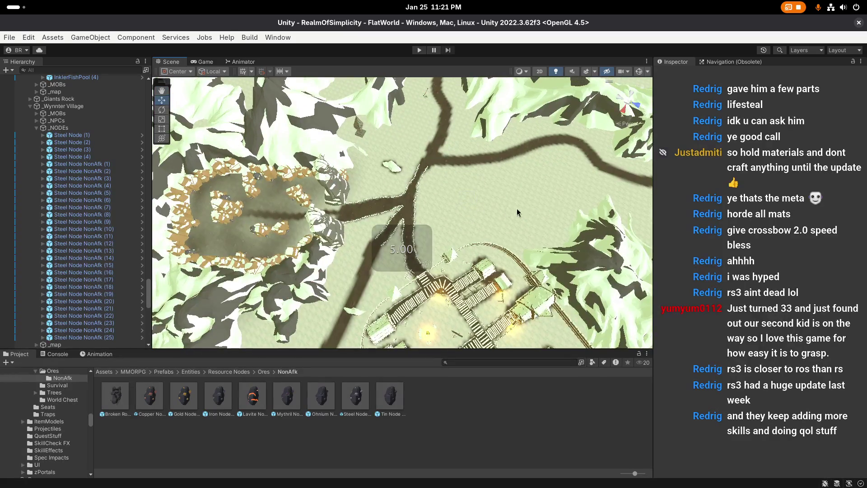
Orbit and pan across the terrain to close in on the rocky area with grey ore rocks
{"action": "mouse_move", "coordinate": [415, 207]}
{"action": "left_mouse_down"}
{"action": "mouse_move", "coordinate": [360, 227]}
{"action": "mouse_move", "coordinate": [274, 211]}
{"action": "mouse_move", "coordinate": [335, 214]}
{"action": "mouse_move", "coordinate": [439, 246]}
{"action": "left_mouse_up"}
{"action": "mouse_move", "coordinate": [578, 263]}
{"action": "left_mouse_down"}
{"action": "mouse_move", "coordinate": [383, 255]}
{"action": "mouse_move", "coordinate": [374, 235]}
{"action": "mouse_move", "coordinate": [436, 127]}
{"action": "mouse_move", "coordinate": [423, 231]}
{"action": "left_mouse_up"}
{"action": "scroll", "coordinate": [432, 258], "scroll_direction": "up", "scroll_amount": 2}
{"action": "scroll", "coordinate": [422, 229], "scroll_direction": "down", "scroll_amount": 5}
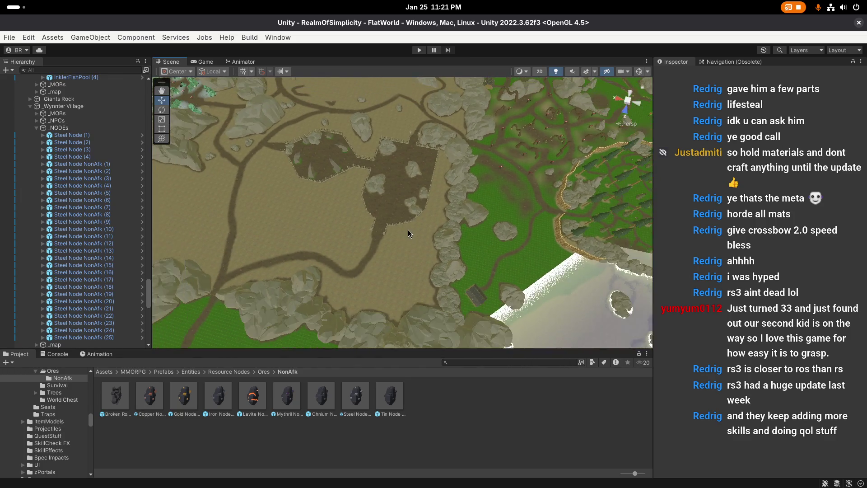
{"action": "mouse_move", "coordinate": [440, 267]}
{"action": "left_mouse_down"}
{"action": "mouse_move", "coordinate": [360, 227]}
{"action": "mouse_move", "coordinate": [284, 221]}
{"action": "left_mouse_up"}
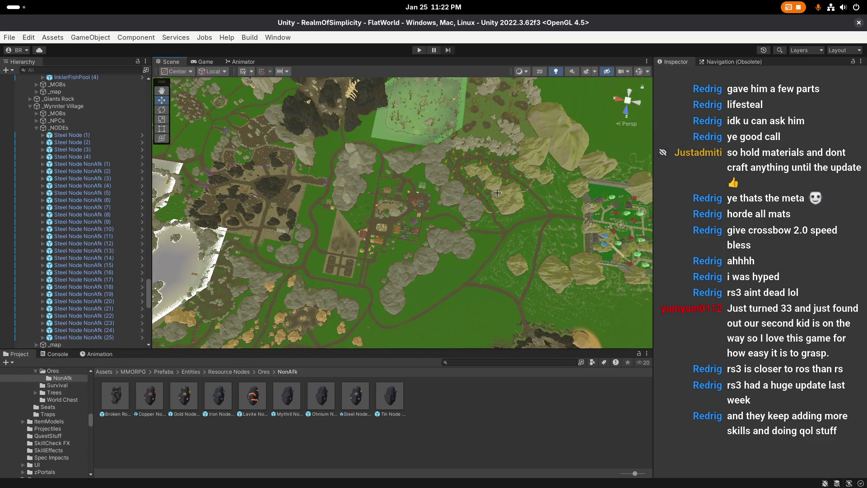
{"action": "mouse_move", "coordinate": [497, 193]}
{"action": "left_mouse_down"}
{"action": "mouse_move", "coordinate": [463, 185]}
{"action": "mouse_move", "coordinate": [494, 180]}
{"action": "left_mouse_up"}
{"action": "scroll", "coordinate": [495, 180], "scroll_direction": "up", "scroll_amount": 10}
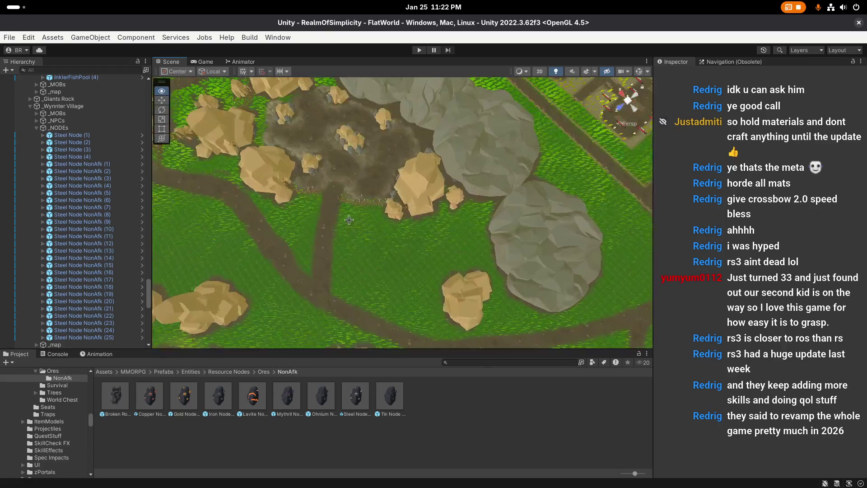
{"action": "mouse_move", "coordinate": [349, 220]}
{"action": "left_mouse_down"}
{"action": "mouse_move", "coordinate": [359, 180]}
{"action": "mouse_move", "coordinate": [316, 172]}
{"action": "left_mouse_up"}
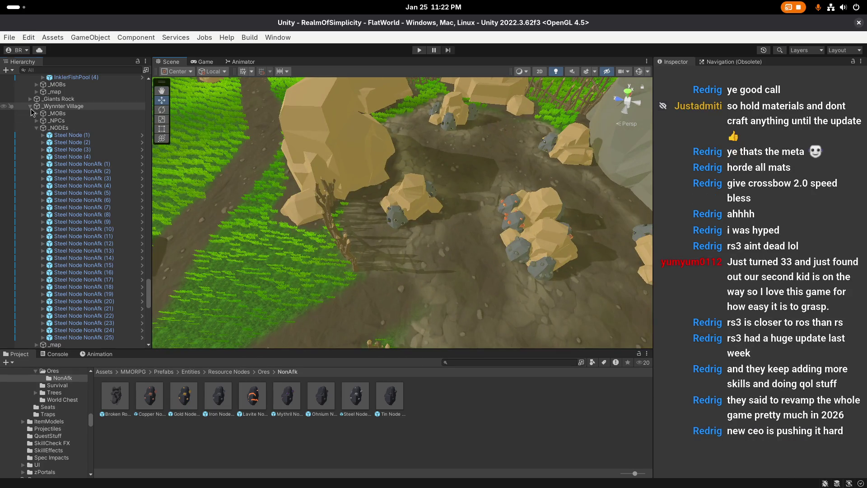
Collapse the Wynnter Village, Ohmium Mines and Airedale groups in the Hierarchy
{"action": "left_click", "coordinate": [30, 106]}
{"action": "left_click", "coordinate": [30, 163]}
{"action": "left_click", "coordinate": [30, 163]}
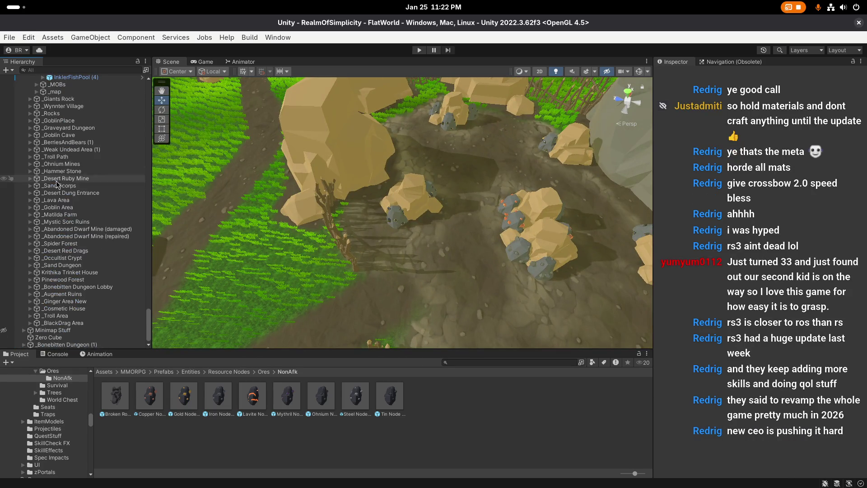
{"action": "scroll", "coordinate": [75, 186], "scroll_direction": "up", "scroll_amount": 10}
{"action": "scroll", "coordinate": [75, 195], "scroll_direction": "up", "scroll_amount": 3}
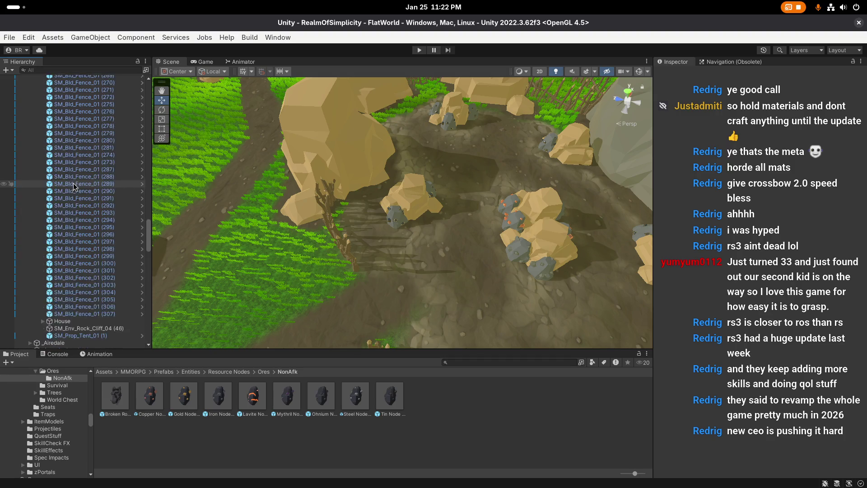
{"action": "left_click", "coordinate": [30, 219]}
{"action": "scroll", "coordinate": [81, 203], "scroll_direction": "up", "scroll_amount": 3}
{"action": "scroll", "coordinate": [82, 203], "scroll_direction": "up", "scroll_amount": 15}
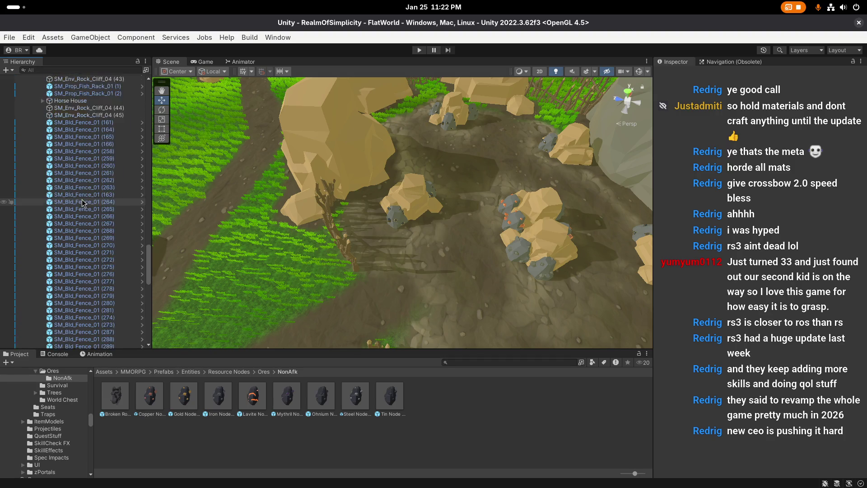
{"action": "scroll", "coordinate": [83, 203], "scroll_direction": "up", "scroll_amount": 3}
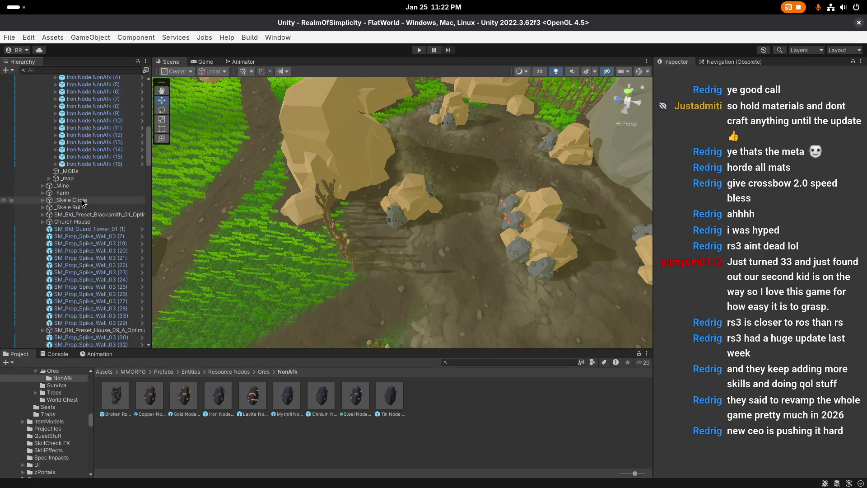
{"action": "scroll", "coordinate": [61, 221], "scroll_direction": "up", "scroll_amount": 5}
Collapse the _NODEs, _Iron Mine, _map, _New Greens Encampment and _Map groups
{"action": "left_click", "coordinate": [49, 216]}
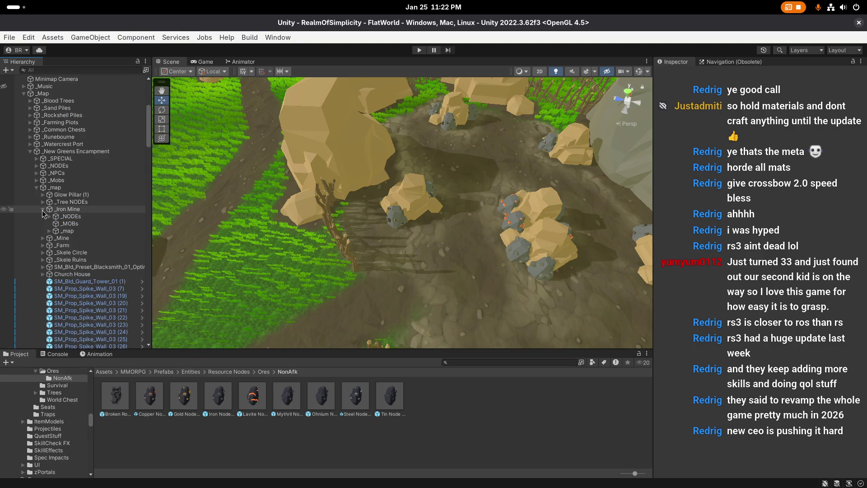
{"action": "left_click", "coordinate": [43, 209]}
{"action": "left_click", "coordinate": [36, 188]}
{"action": "left_click", "coordinate": [30, 152]}
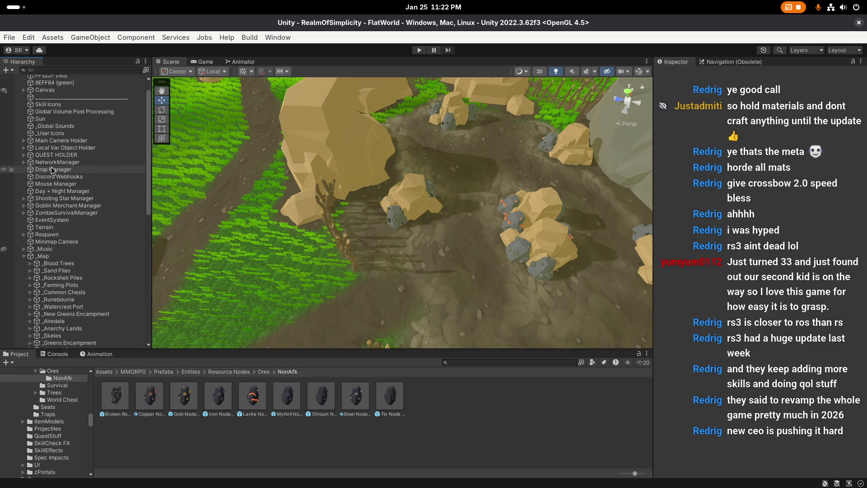
{"action": "left_click", "coordinate": [25, 273]}
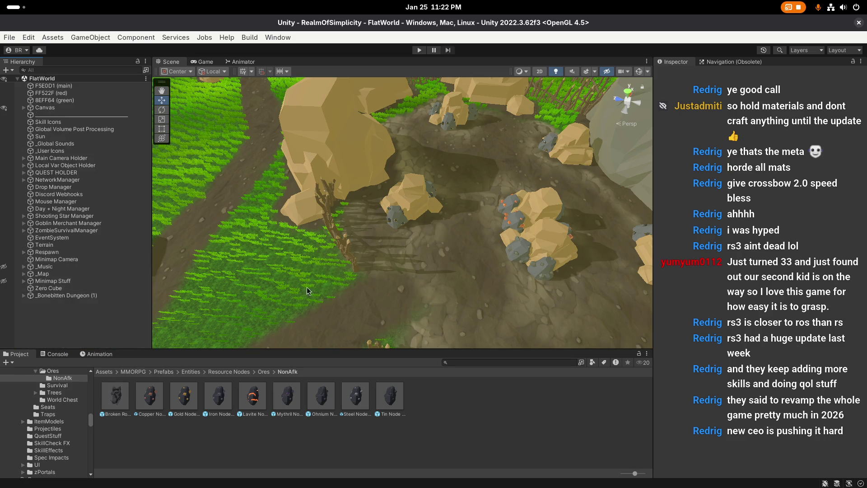
{"action": "scroll", "coordinate": [343, 305], "scroll_direction": "up", "scroll_amount": 2}
{"action": "scroll", "coordinate": [343, 304], "scroll_direction": "up", "scroll_amount": 1}
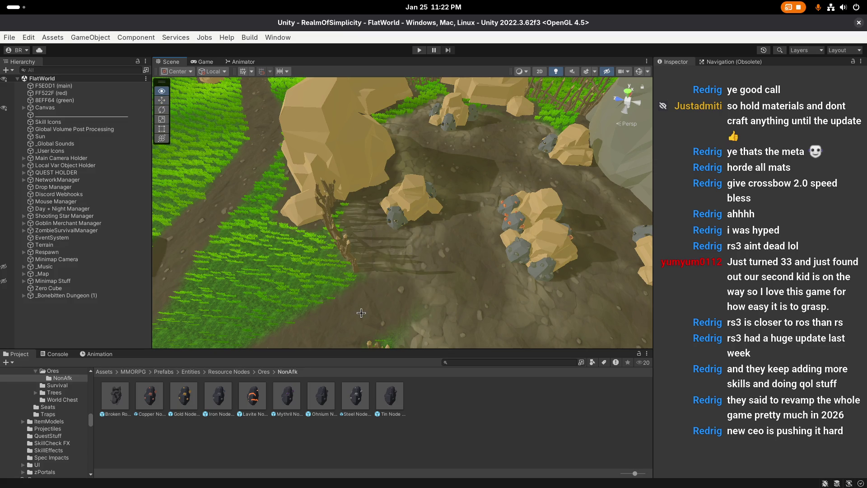
{"action": "scroll", "coordinate": [361, 312], "scroll_direction": "up", "scroll_amount": 1}
{"action": "scroll", "coordinate": [363, 314], "scroll_direction": "up", "scroll_amount": 1}
{"action": "scroll", "coordinate": [366, 315], "scroll_direction": "up", "scroll_amount": 1}
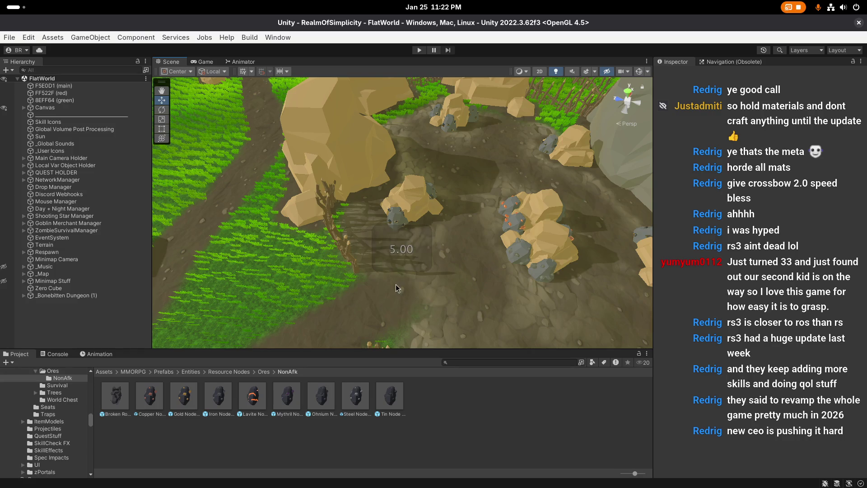
{"action": "scroll", "coordinate": [407, 294], "scroll_direction": "up", "scroll_amount": 1}
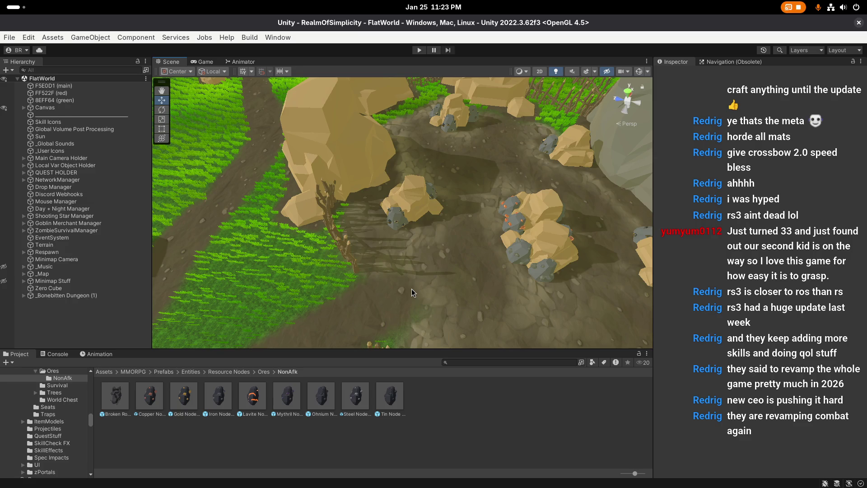
{"action": "right_click", "coordinate": [411, 288]}
{"action": "scroll", "coordinate": [419, 297], "scroll_direction": "up", "scroll_amount": 2}
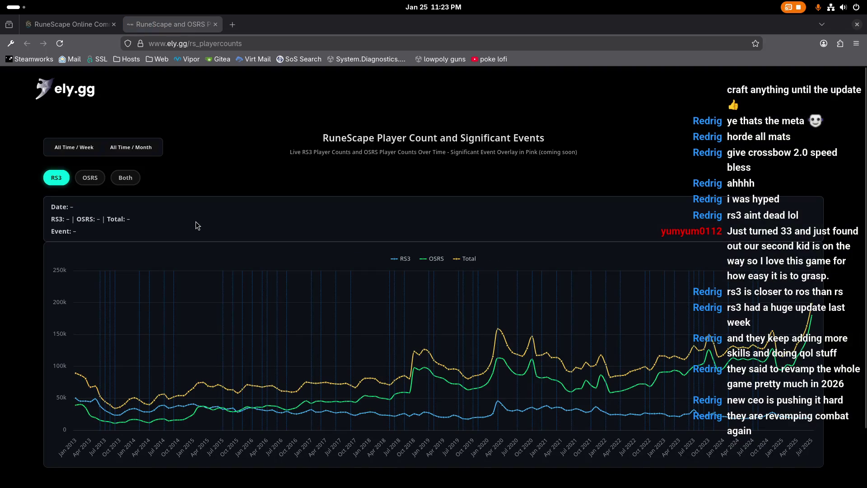
On the RuneScape page, highlight the 153,084 online count and open Old School RuneScape in a new tab
{"action": "scroll", "coordinate": [196, 222], "scroll_direction": "down", "scroll_amount": 2}
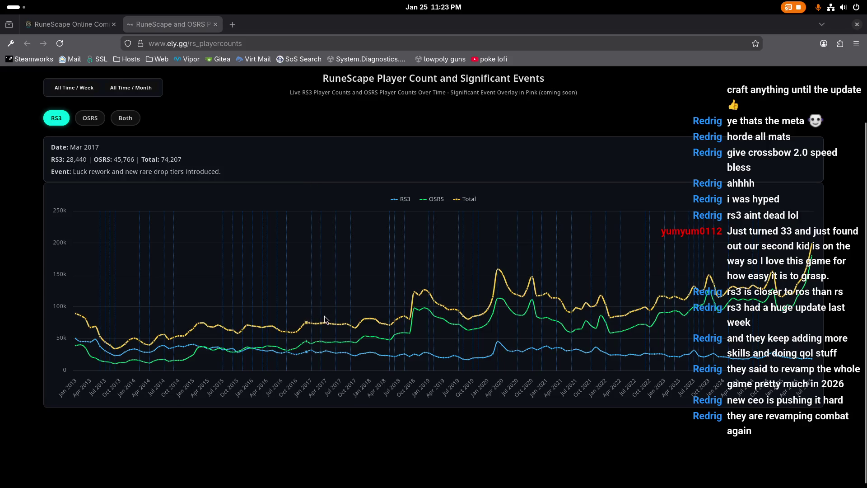
{"action": "scroll", "coordinate": [280, 203], "scroll_direction": "up", "scroll_amount": 2}
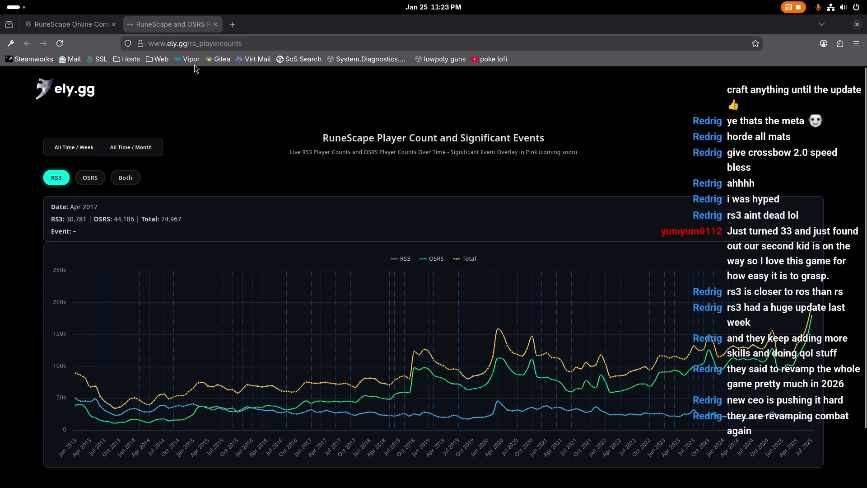
{"action": "scroll", "coordinate": [259, 196], "scroll_direction": "down", "scroll_amount": 2}
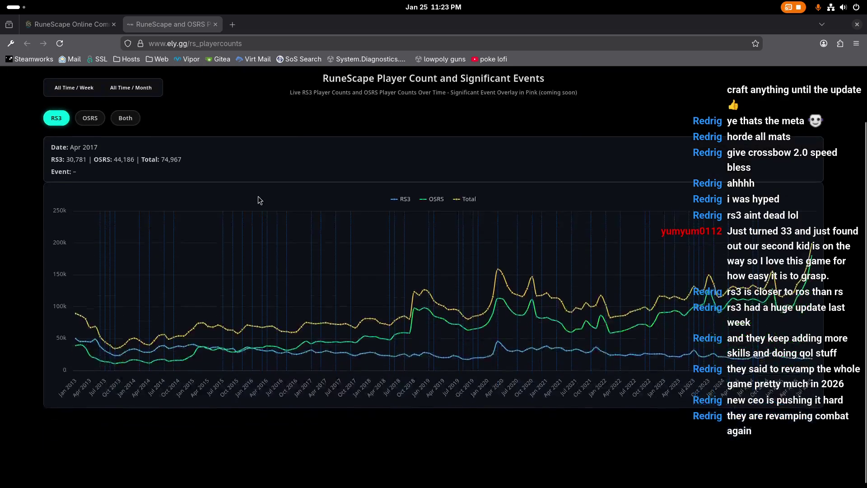
{"action": "scroll", "coordinate": [258, 196], "scroll_direction": "up", "scroll_amount": 2}
{"action": "left_click", "coordinate": [74, 23]}
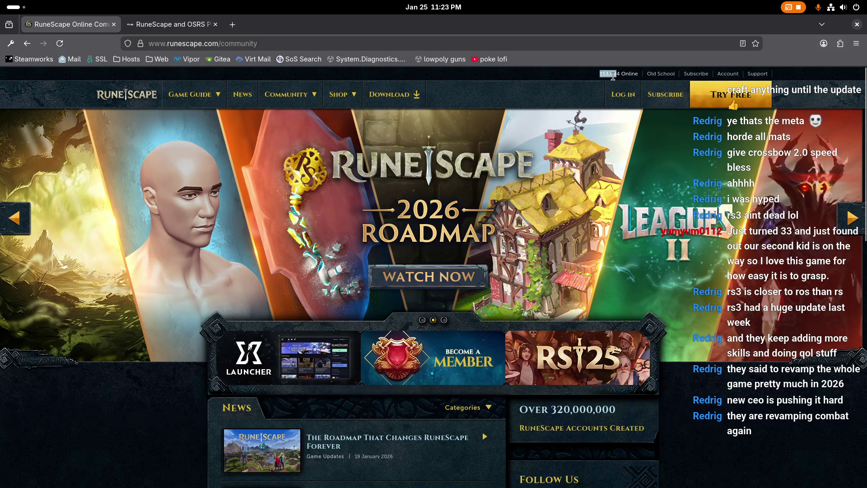
{"action": "left_click_drag", "start_coordinate": [600, 74], "coordinate": [643, 78]}
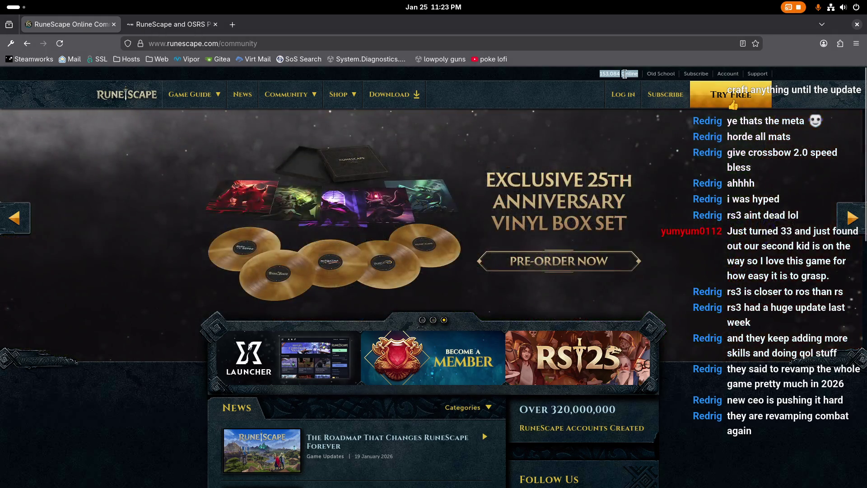
{"action": "left_click", "coordinate": [602, 74]}
{"action": "triple_click", "coordinate": [633, 73]}
{"action": "middle_click", "coordinate": [661, 74]}
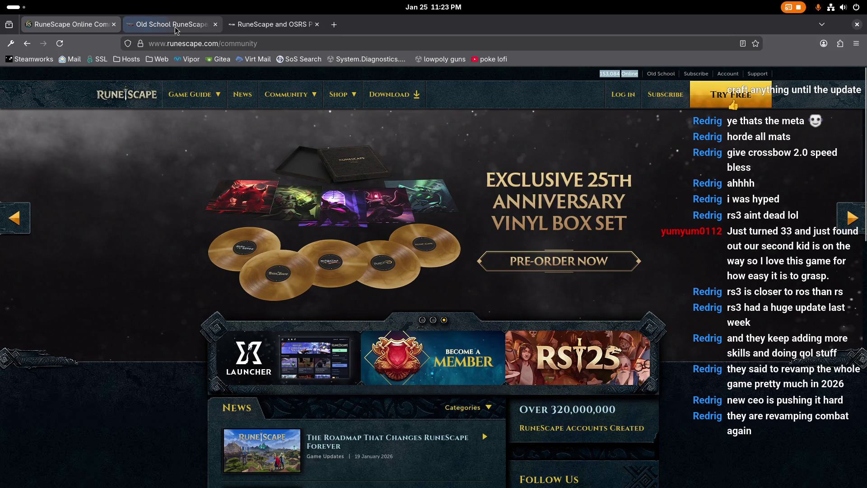
Compare Old School's 137,737 people playing with RuneScape's 153,084 online count
{"action": "left_click", "coordinate": [171, 25]}
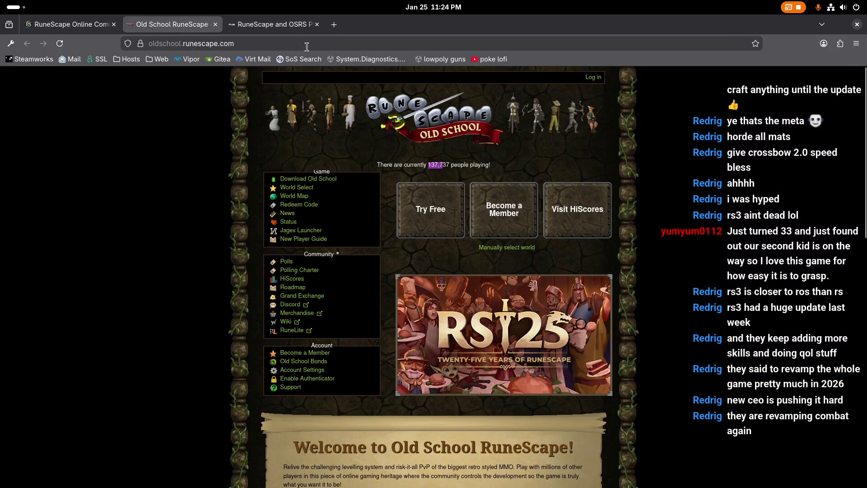
{"action": "left_click", "coordinate": [288, 26]}
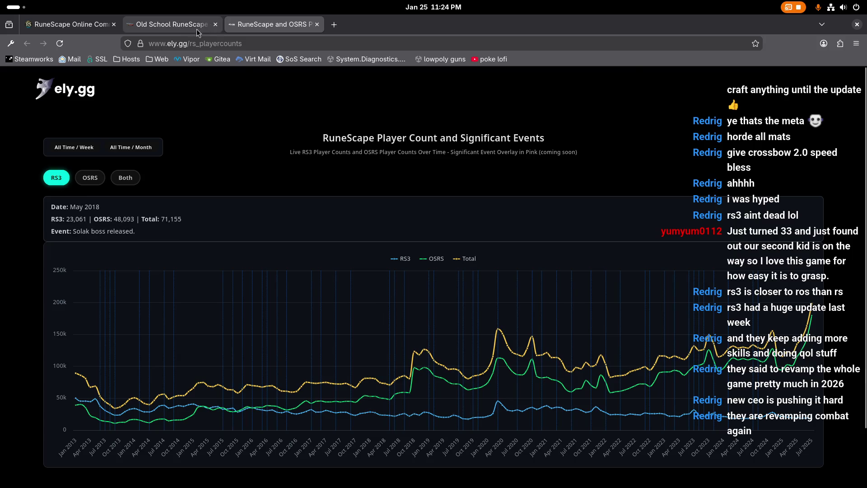
{"action": "left_click", "coordinate": [172, 24]}
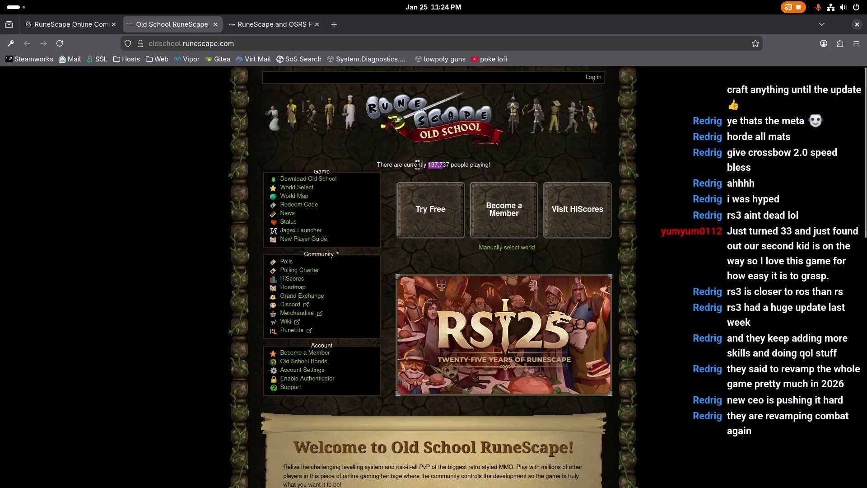
{"action": "mouse_move", "coordinate": [418, 165]}
{"action": "left_mouse_down"}
{"action": "mouse_move", "coordinate": [472, 165]}
{"action": "mouse_move", "coordinate": [455, 166]}
{"action": "left_mouse_up"}
{"action": "left_click", "coordinate": [70, 26]}
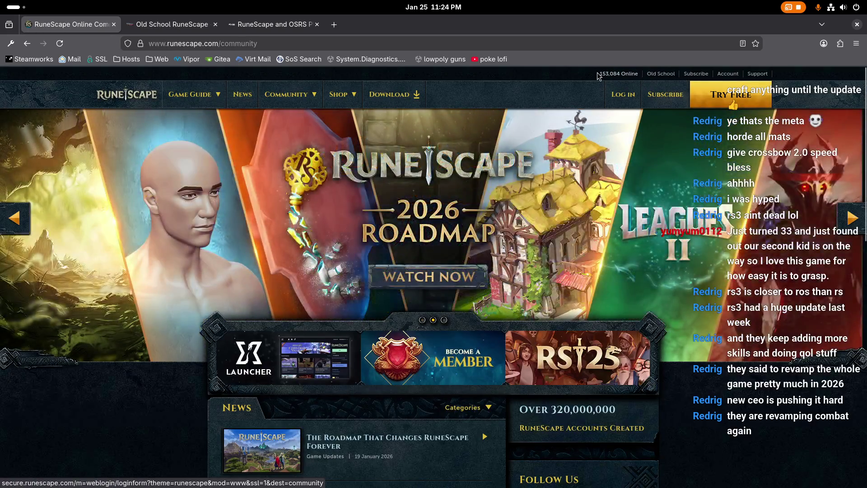
{"action": "left_click", "coordinate": [597, 75]}
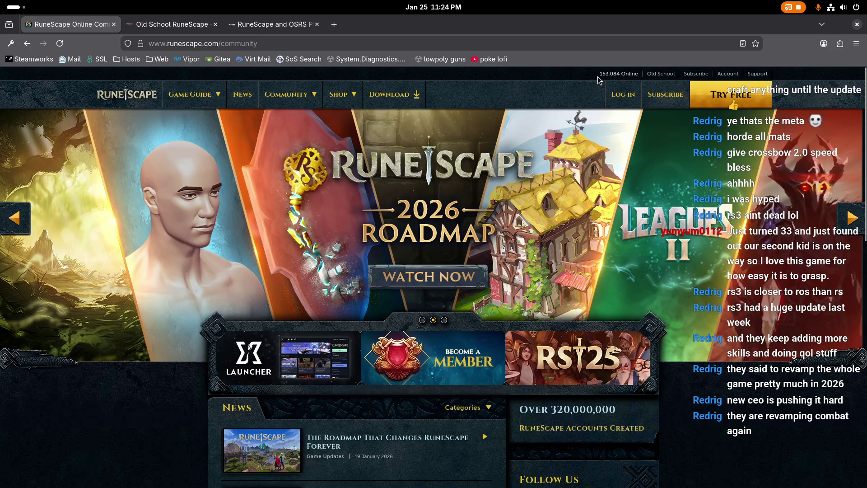
{"action": "left_click_drag", "start_coordinate": [599, 76], "coordinate": [640, 74]}
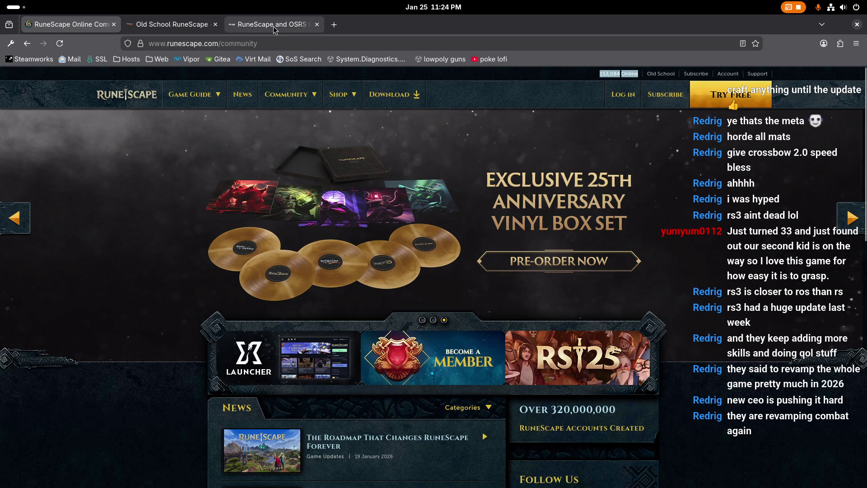
Check the ely.gg chart's 71,155 total player figure against both RuneScape pages
{"action": "left_click", "coordinate": [274, 27]}
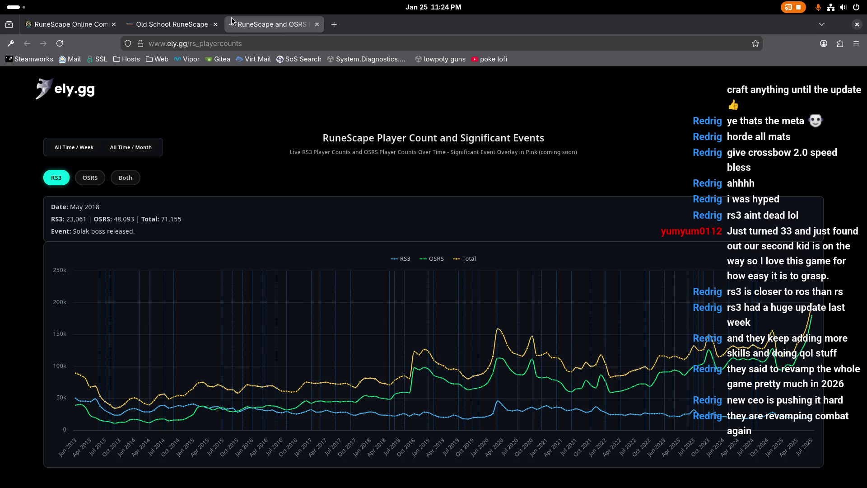
{"action": "left_click", "coordinate": [156, 23]}
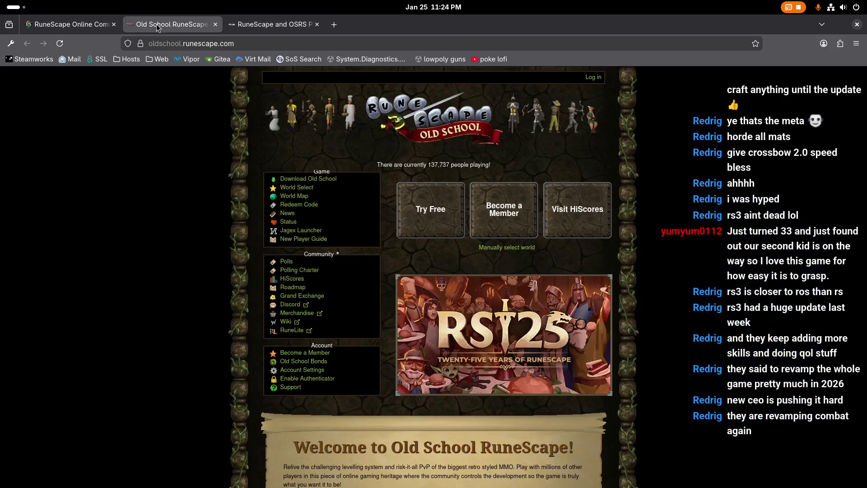
{"action": "left_click", "coordinate": [78, 26]}
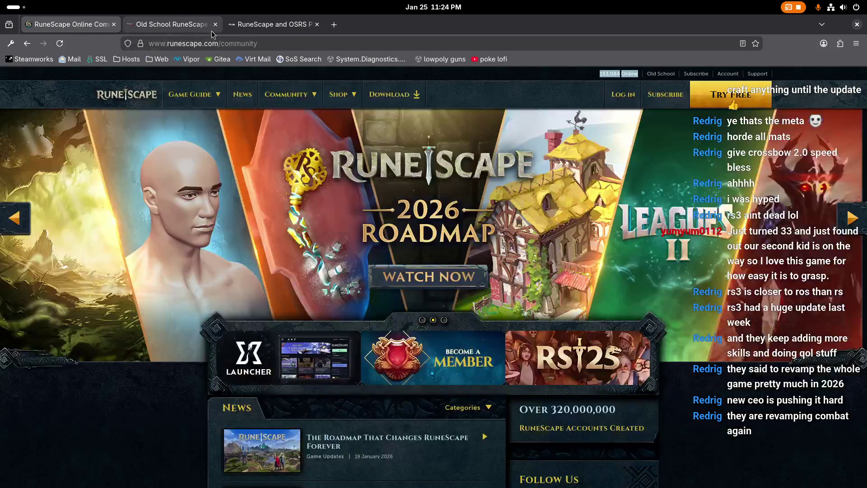
{"action": "left_click", "coordinate": [251, 25]}
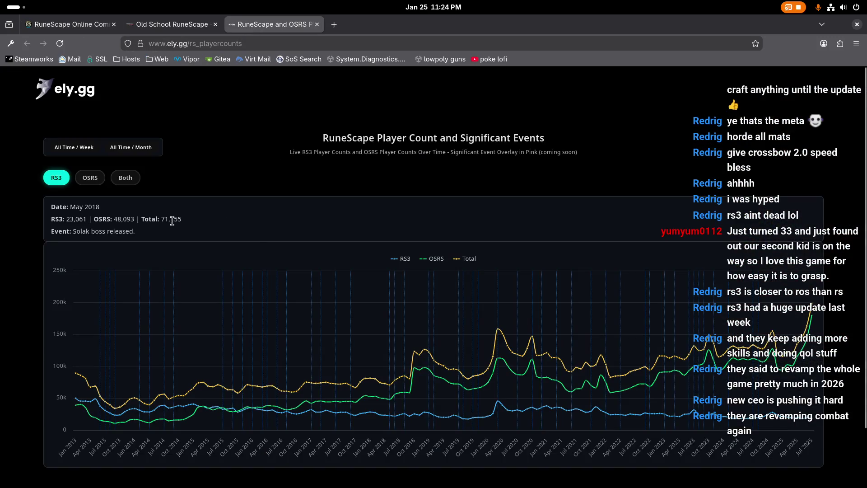
{"action": "mouse_move", "coordinate": [161, 219]}
{"action": "left_mouse_down"}
{"action": "mouse_move", "coordinate": [194, 224]}
{"action": "mouse_move", "coordinate": [161, 220]}
{"action": "mouse_move", "coordinate": [188, 221]}
{"action": "left_mouse_up"}
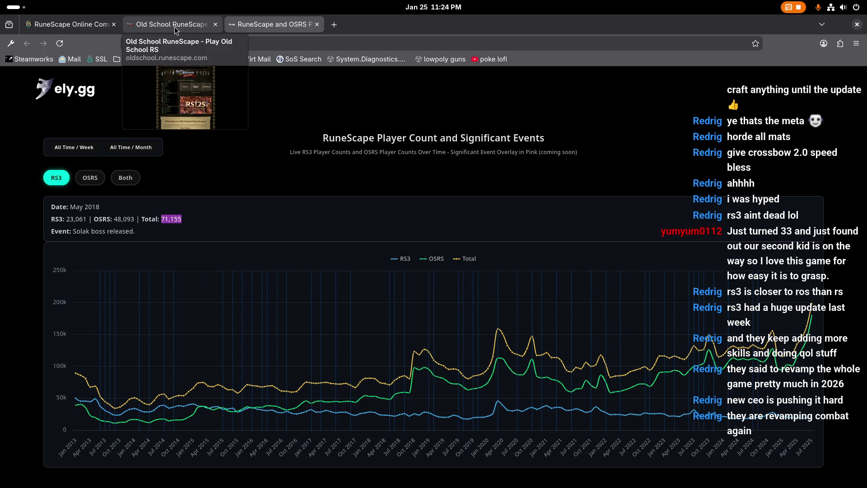
{"action": "left_click", "coordinate": [176, 27]}
{"action": "left_click", "coordinate": [68, 25]}
{"action": "left_click", "coordinate": [159, 27]}
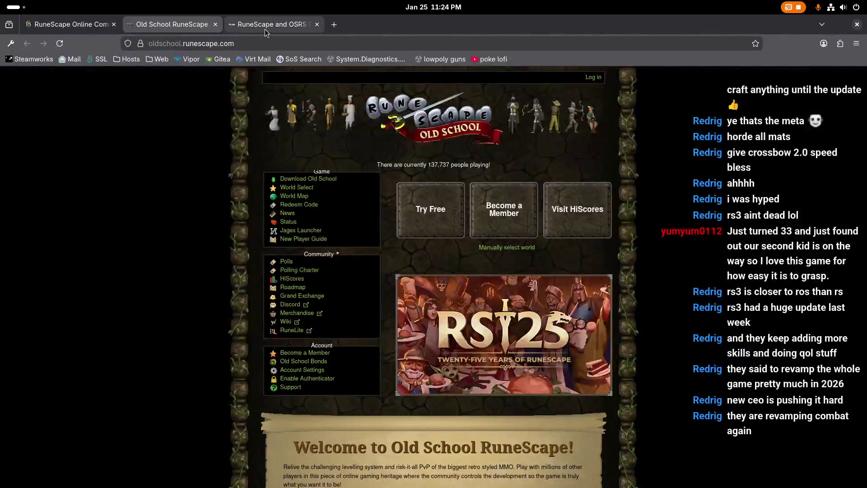
{"action": "left_click", "coordinate": [265, 27]}
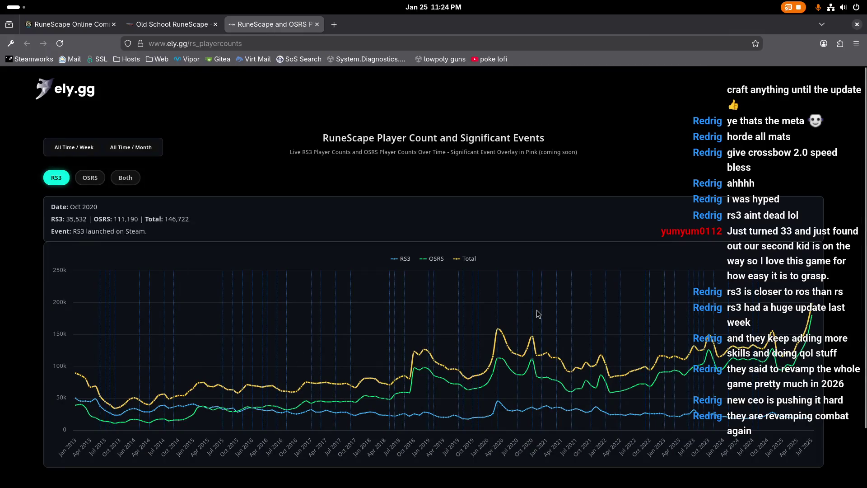
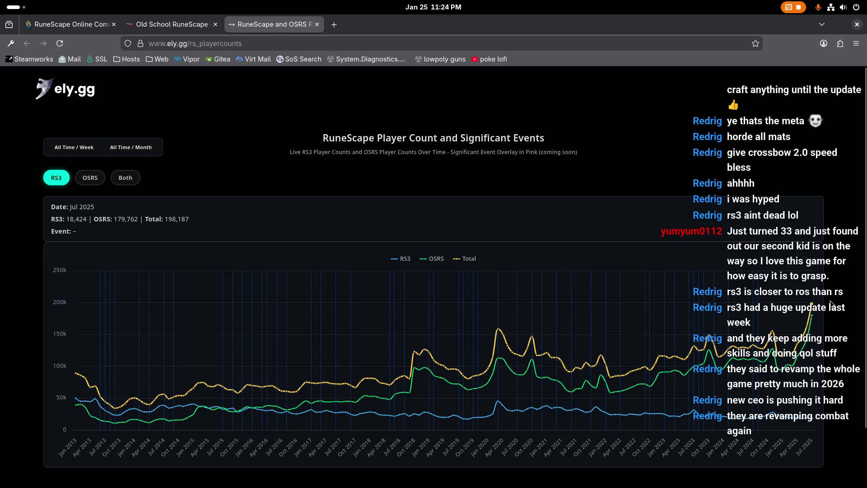
Check the RuneScape player-count chart, close the RuneScape community tab and return to Unity
{"action": "left_click", "coordinate": [185, 26]}
{"action": "key", "text": "ctrl+Page_Up"}
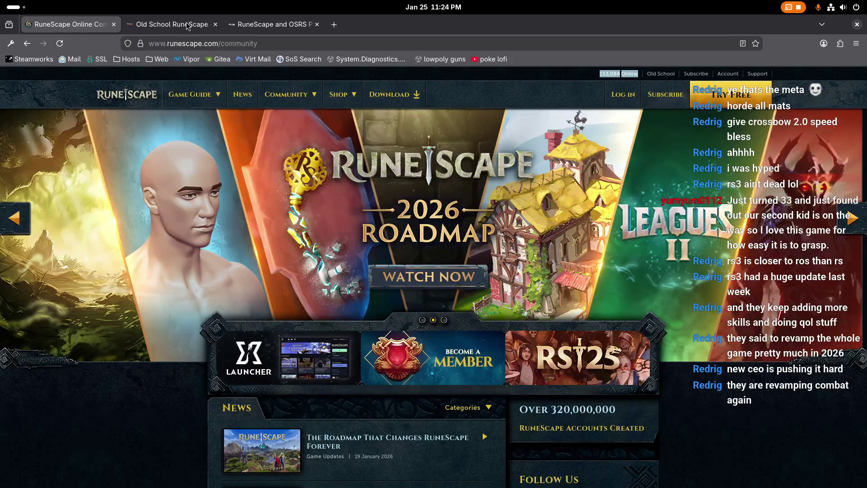
{"action": "mouse_move", "coordinate": [187, 26]}
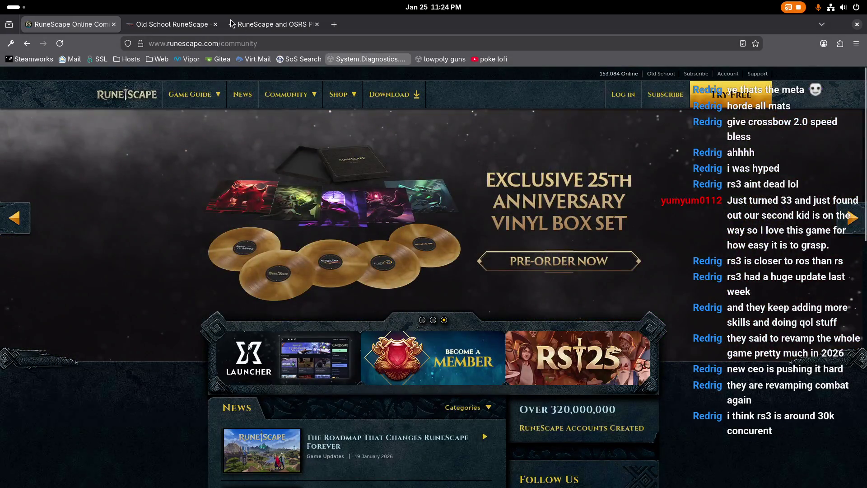
{"action": "left_click", "coordinate": [266, 24]}
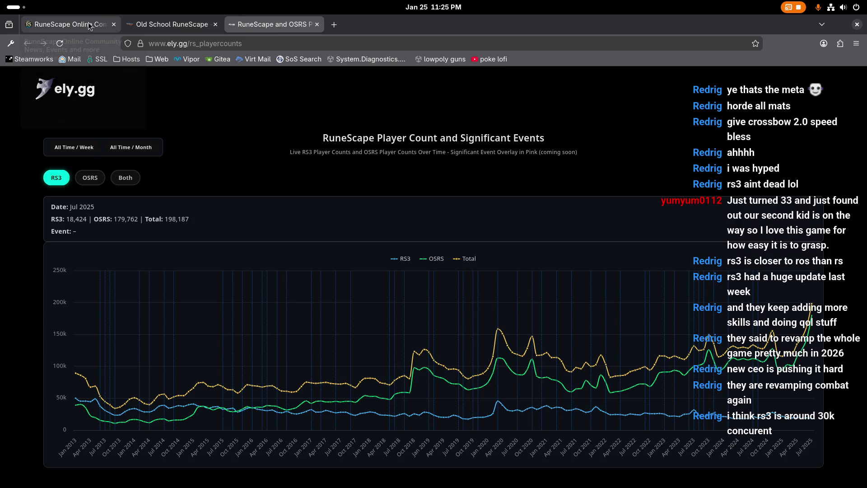
{"action": "left_click", "coordinate": [114, 25]}
{"action": "key", "text": "alt+Tab"}
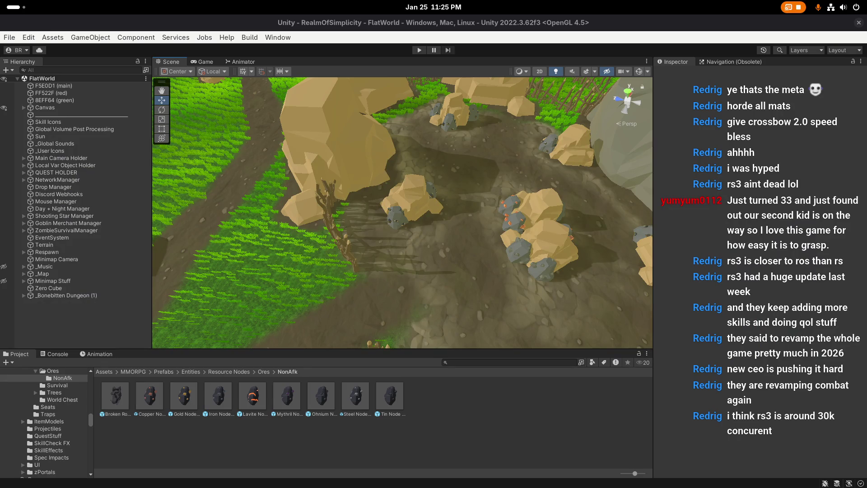
Select the ore nodes from Iron Node (5) through Copper Node (1) in the Hierarchy
{"action": "key", "text": "super"}
{"action": "key", "text": "super"}
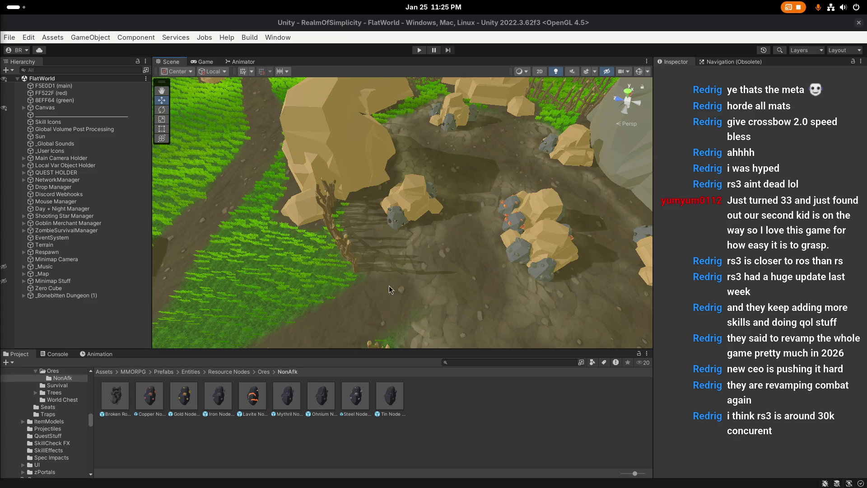
{"action": "scroll", "coordinate": [399, 263], "scroll_direction": "up", "scroll_amount": 1}
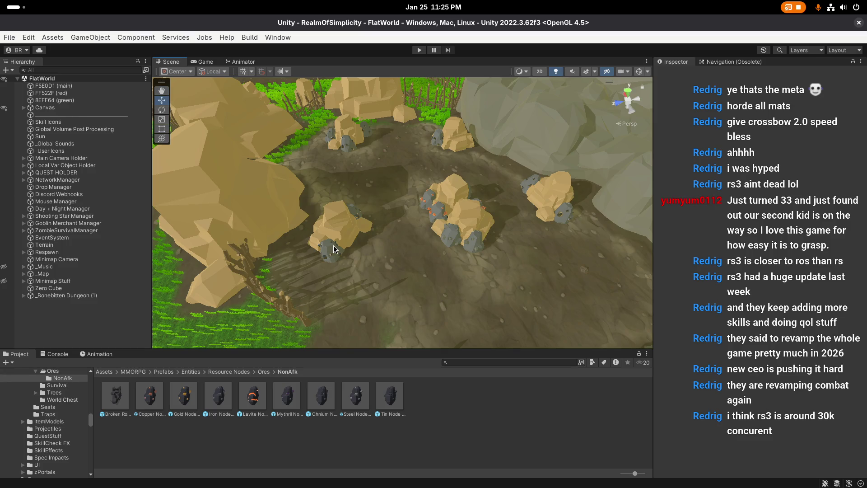
{"action": "left_click", "coordinate": [335, 249]}
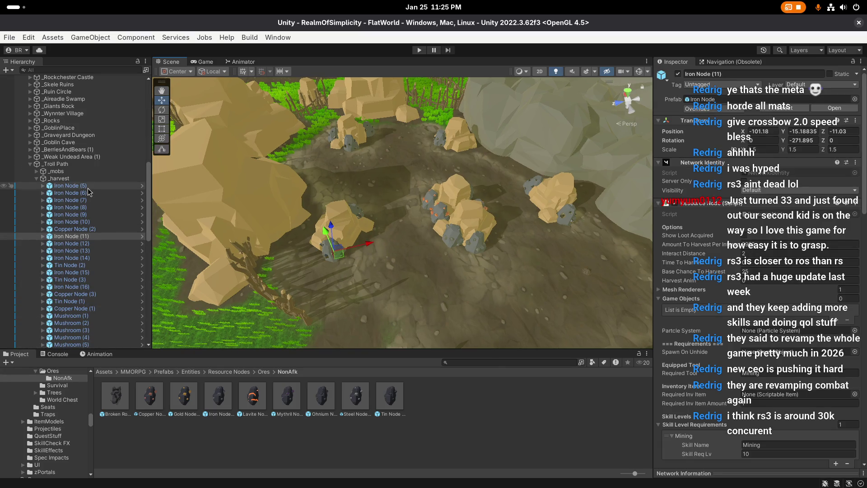
{"action": "scroll", "coordinate": [92, 199], "scroll_direction": "down", "scroll_amount": 5}
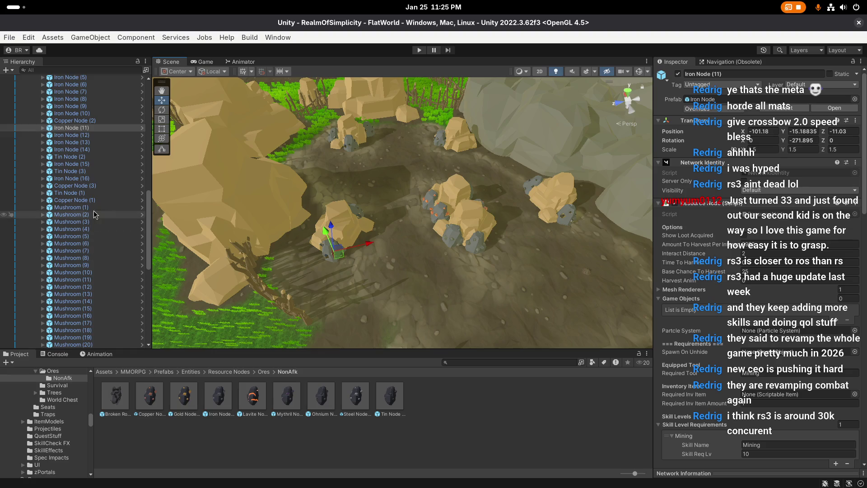
{"action": "left_click", "coordinate": [93, 201]}
{"action": "scroll", "coordinate": [92, 194], "scroll_direction": "up", "scroll_amount": 4}
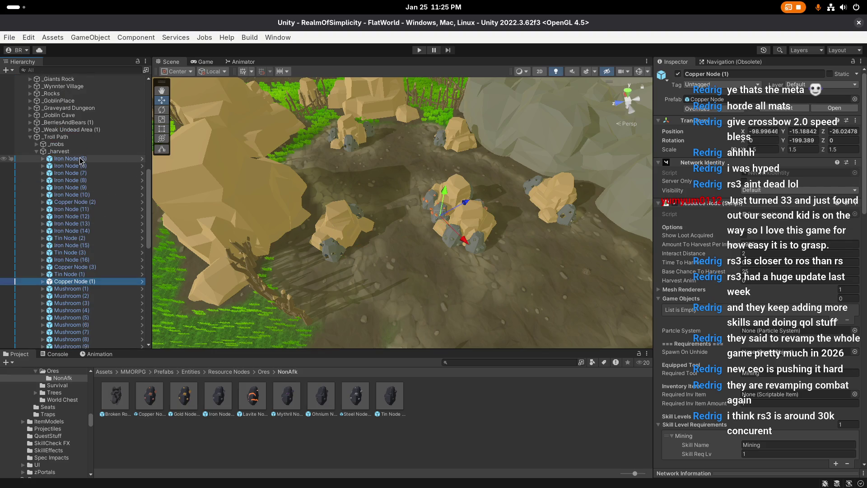
{"action": "left_click", "coordinate": [81, 159], "text": "shift"}
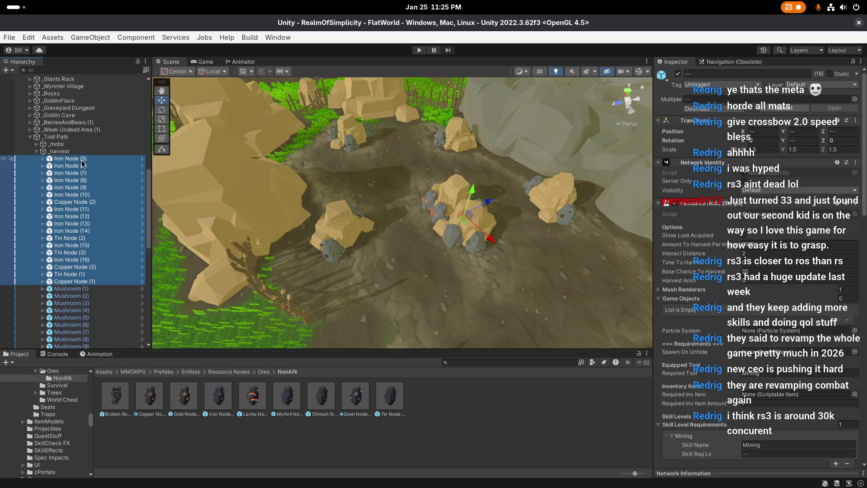
Remove Iron Node (5), Copper Node (2) and Tin Node (2) from the selection
{"action": "left_click", "coordinate": [81, 159], "text": "ctrl"}
{"action": "left_click", "coordinate": [74, 203], "text": "ctrl"}
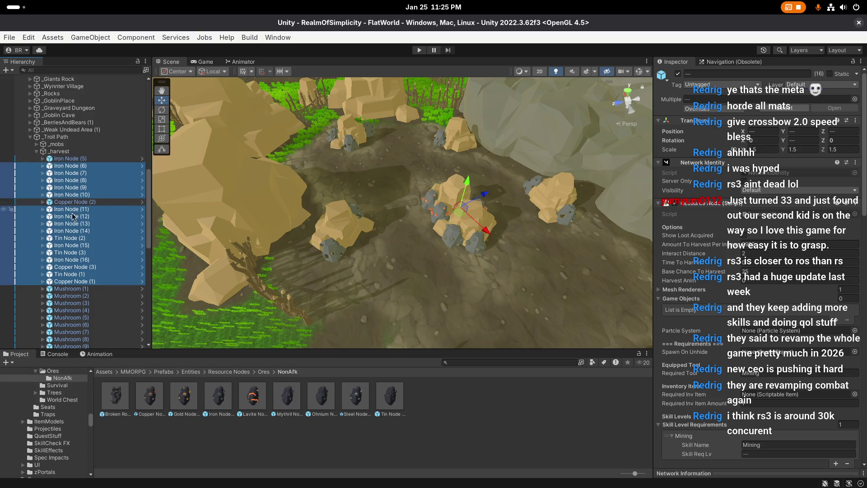
{"action": "left_click", "coordinate": [70, 240], "text": "ctrl"}
{"action": "left_click_drag", "start_coordinate": [406, 231], "coordinate": [314, 226]}
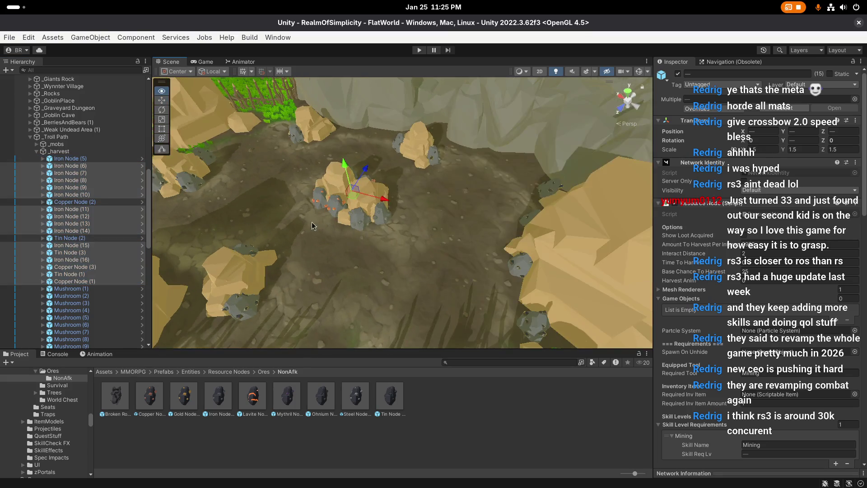
{"action": "right_click", "coordinate": [90, 172]}
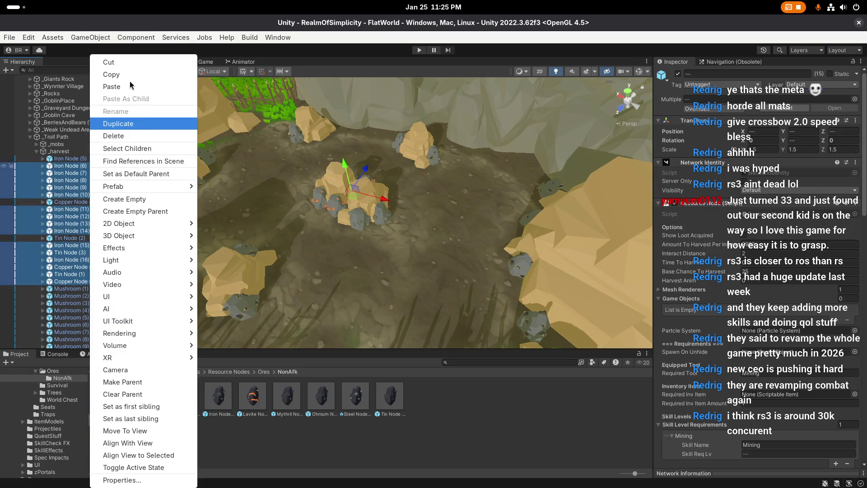
Delete the selected ore nodes, keeping Iron Node (5), Copper Node (2) and Tin Node (2), and save
{"action": "left_click", "coordinate": [114, 136]}
{"action": "left_click_drag", "start_coordinate": [389, 252], "coordinate": [400, 264]}
{"action": "mouse_move", "coordinate": [305, 252]}
{"action": "left_mouse_down"}
{"action": "mouse_move", "coordinate": [440, 250]}
{"action": "mouse_move", "coordinate": [411, 225]}
{"action": "mouse_move", "coordinate": [451, 248]}
{"action": "mouse_move", "coordinate": [401, 248]}
{"action": "left_mouse_up"}
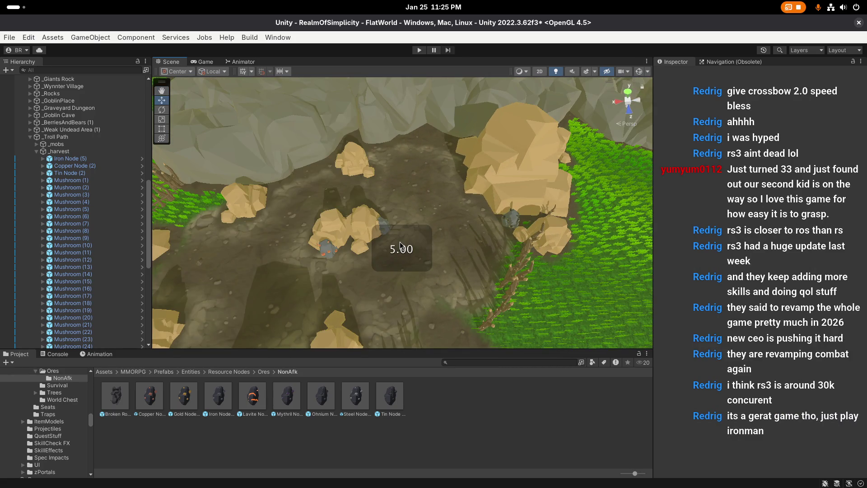
{"action": "key", "text": "ctrl+s"}
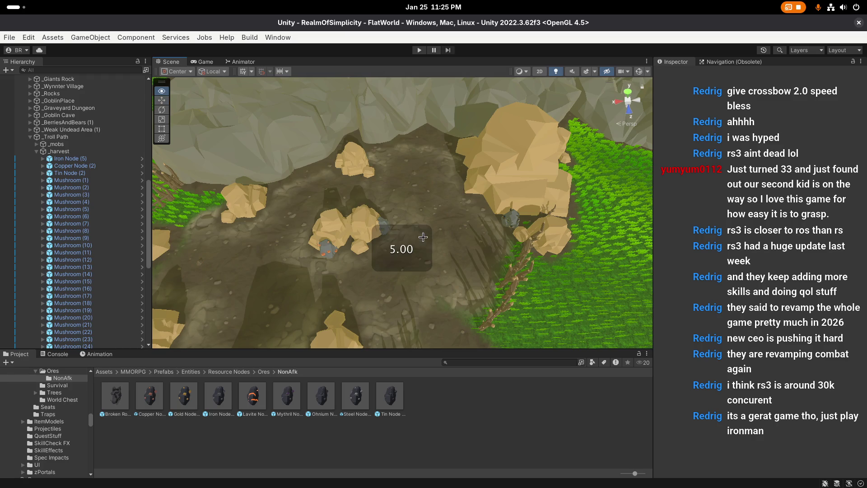
Move Copper Node (2) to a new spot in the ore pit and rotate it
{"action": "left_click", "coordinate": [90, 166]}
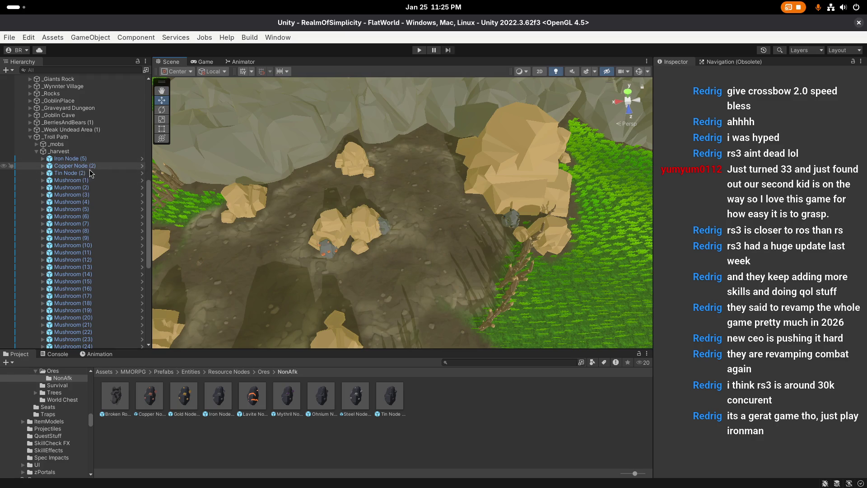
{"action": "left_click", "coordinate": [87, 159]}
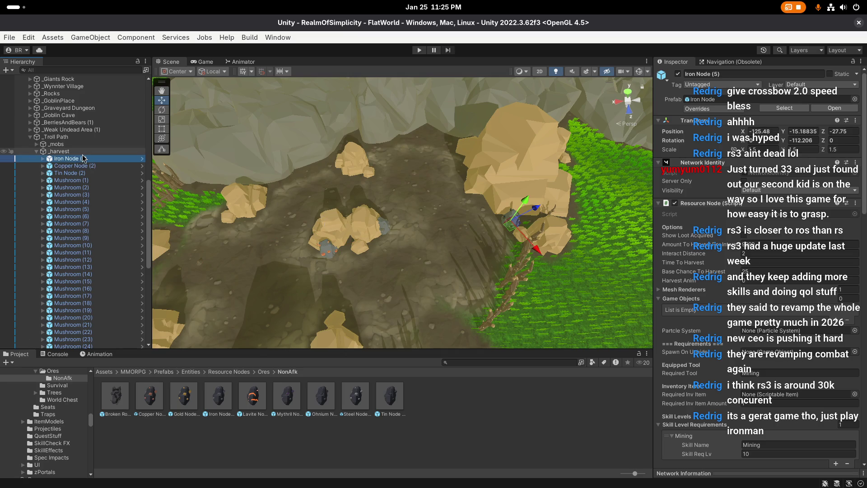
{"action": "left_click", "coordinate": [101, 165]}
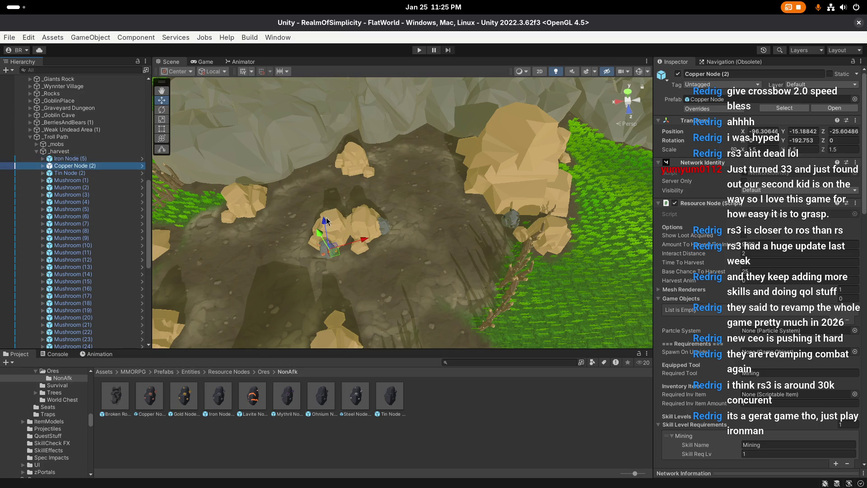
{"action": "scroll", "coordinate": [387, 229], "scroll_direction": "down", "scroll_amount": 5}
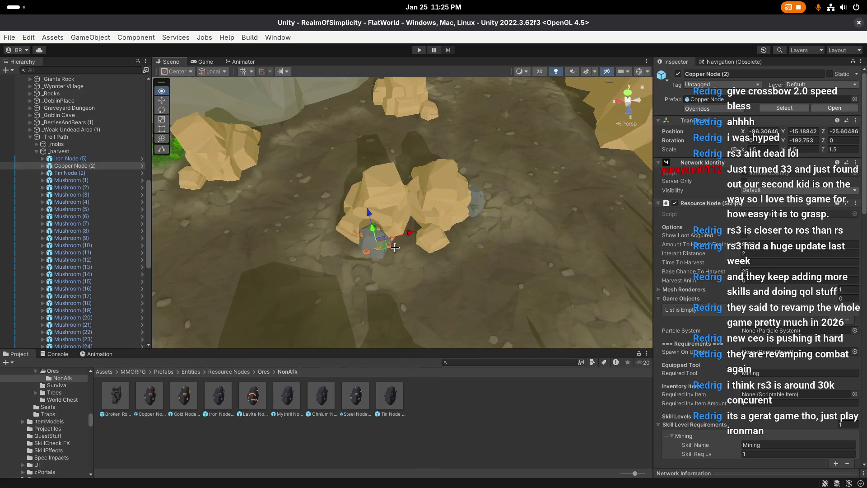
{"action": "mouse_move", "coordinate": [383, 245]}
{"action": "left_mouse_down"}
{"action": "mouse_move", "coordinate": [407, 271]}
{"action": "mouse_move", "coordinate": [384, 289]}
{"action": "mouse_move", "coordinate": [397, 271]}
{"action": "mouse_move", "coordinate": [405, 289]}
{"action": "mouse_move", "coordinate": [420, 284]}
{"action": "mouse_move", "coordinate": [448, 257]}
{"action": "left_mouse_up"}
{"action": "scroll", "coordinate": [419, 257], "scroll_direction": "down", "scroll_amount": 3}
{"action": "key", "text": "e"}
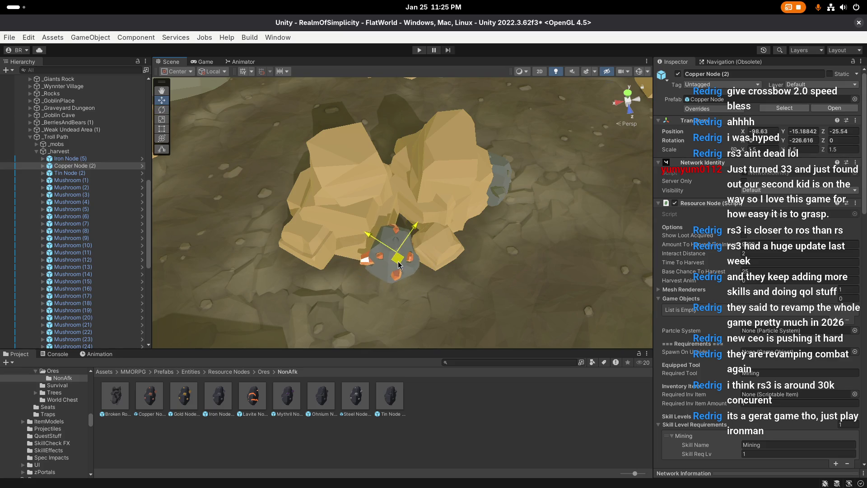
{"action": "key", "text": "w"}
{"action": "scroll", "coordinate": [414, 243], "scroll_direction": "down", "scroll_amount": 3}
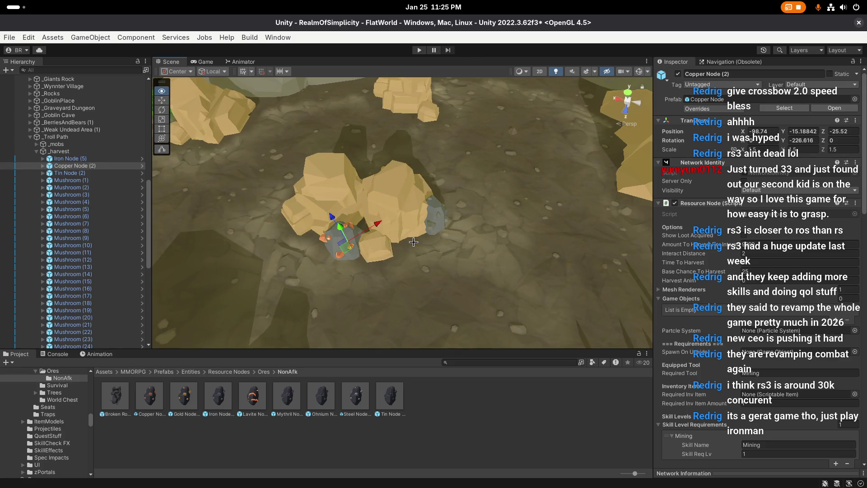
Move Tin Node (2) to about X -100.75, Z -40.16 and rotate it
{"action": "left_click", "coordinate": [96, 173]}
{"action": "key", "text": "f"}
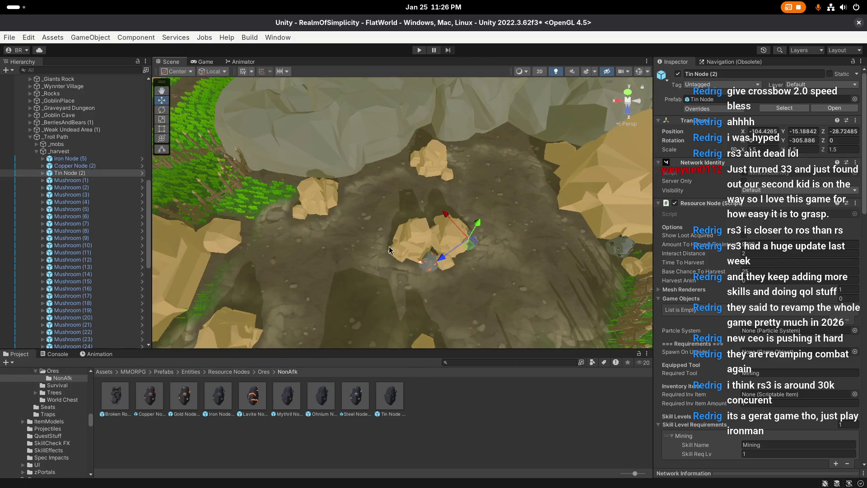
{"action": "mouse_move", "coordinate": [470, 243]}
{"action": "left_mouse_down"}
{"action": "mouse_move", "coordinate": [428, 211]}
{"action": "mouse_move", "coordinate": [438, 183]}
{"action": "mouse_move", "coordinate": [503, 205]}
{"action": "mouse_move", "coordinate": [306, 256]}
{"action": "mouse_move", "coordinate": [381, 269]}
{"action": "mouse_move", "coordinate": [384, 244]}
{"action": "mouse_move", "coordinate": [479, 249]}
{"action": "left_mouse_up"}
{"action": "key", "text": "e"}
{"action": "key", "text": "w"}
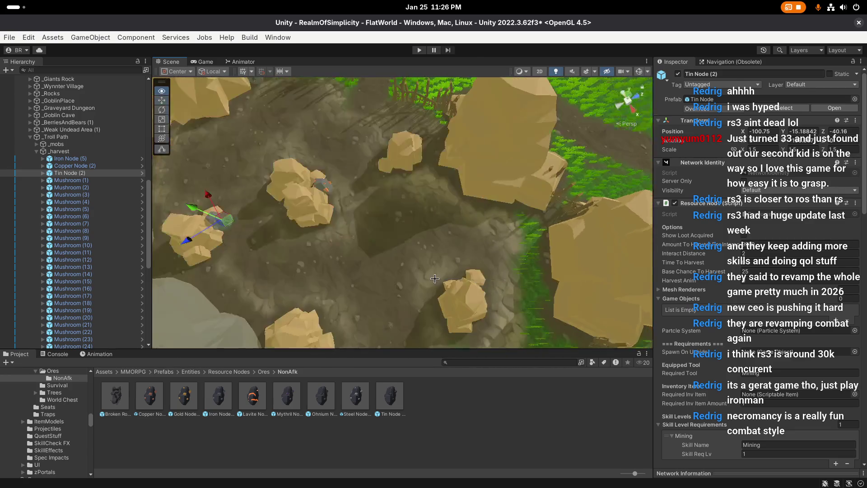
{"action": "scroll", "coordinate": [434, 278], "scroll_direction": "up", "scroll_amount": 2}
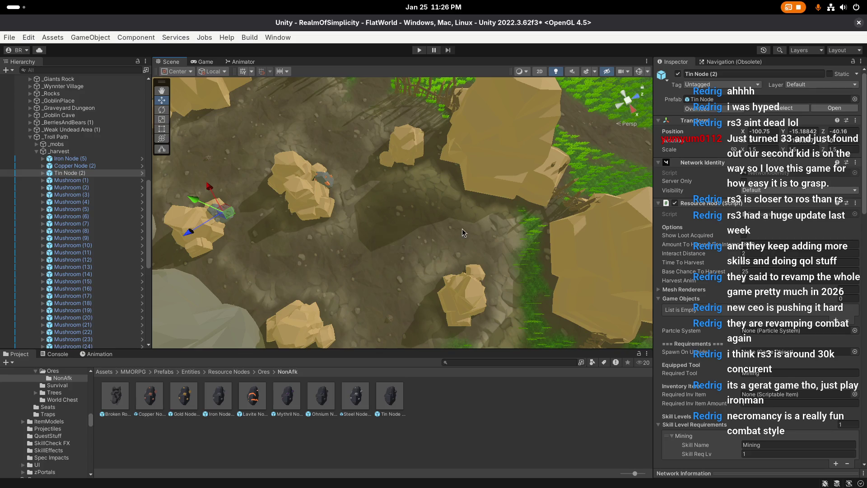
{"action": "mouse_move", "coordinate": [463, 233]}
{"action": "left_mouse_down"}
{"action": "mouse_move", "coordinate": [299, 191]}
{"action": "mouse_move", "coordinate": [280, 198]}
{"action": "left_mouse_up"}
{"action": "scroll", "coordinate": [339, 201], "scroll_direction": "up", "scroll_amount": 1}
{"action": "left_click", "coordinate": [87, 159]}
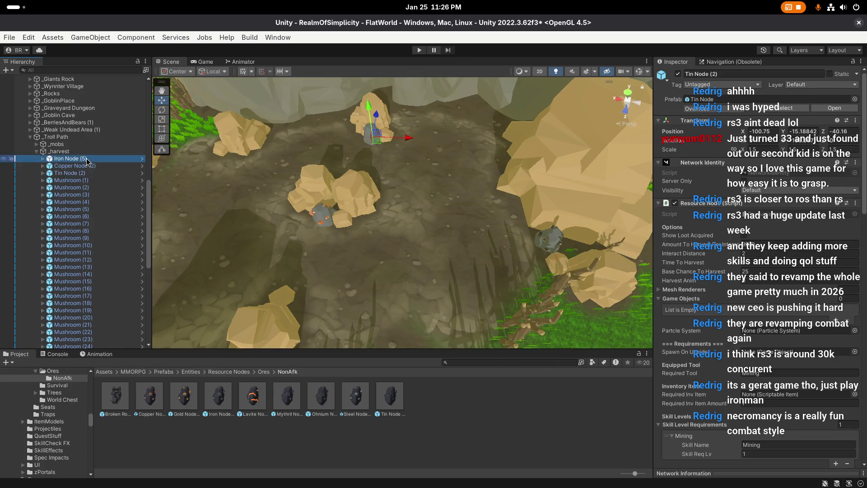
Move Iron Node (5) along the pit toward the other ore nodes
{"action": "left_click_drag", "start_coordinate": [544, 253], "coordinate": [377, 231]}
{"action": "scroll", "coordinate": [376, 231], "scroll_direction": "down", "scroll_amount": 2}
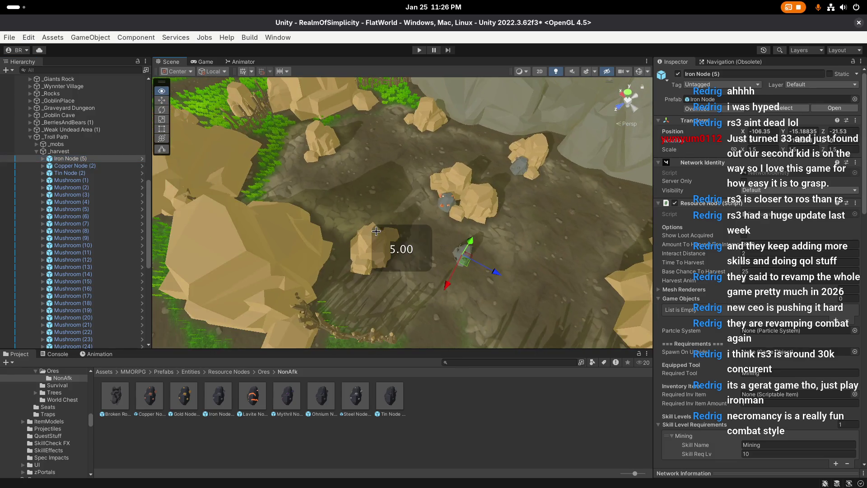
{"action": "left_click_drag", "start_coordinate": [468, 272], "coordinate": [405, 279]}
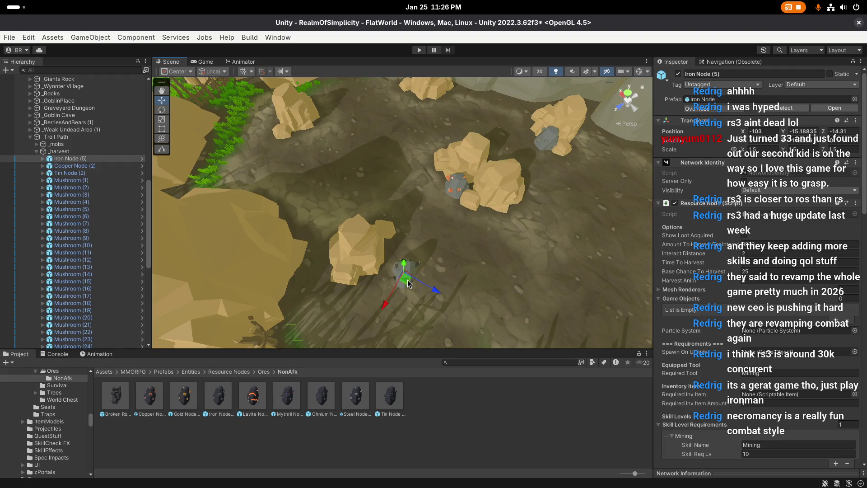
{"action": "scroll", "coordinate": [411, 297], "scroll_direction": "up", "scroll_amount": 2}
{"action": "key", "text": "e"}
{"action": "mouse_move", "coordinate": [413, 299]}
{"action": "left_mouse_down"}
{"action": "mouse_move", "coordinate": [254, 281]}
{"action": "mouse_move", "coordinate": [432, 287]}
{"action": "mouse_move", "coordinate": [424, 253]}
{"action": "mouse_move", "coordinate": [520, 197]}
{"action": "mouse_move", "coordinate": [390, 200]}
{"action": "left_mouse_up"}
{"action": "key", "text": "w"}
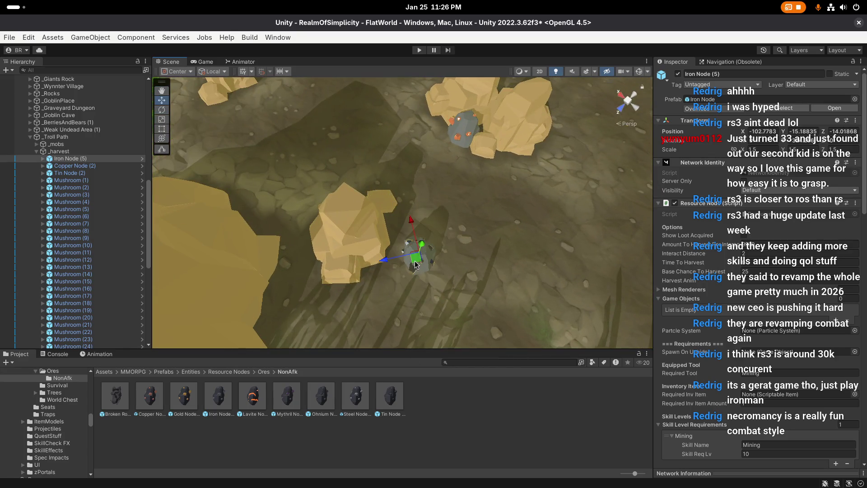
{"action": "mouse_move", "coordinate": [411, 261]}
{"action": "left_mouse_down"}
{"action": "mouse_move", "coordinate": [397, 227]}
{"action": "mouse_move", "coordinate": [398, 284]}
{"action": "mouse_move", "coordinate": [381, 281]}
{"action": "left_mouse_up"}
{"action": "key", "text": "e"}
{"action": "key", "text": "w"}
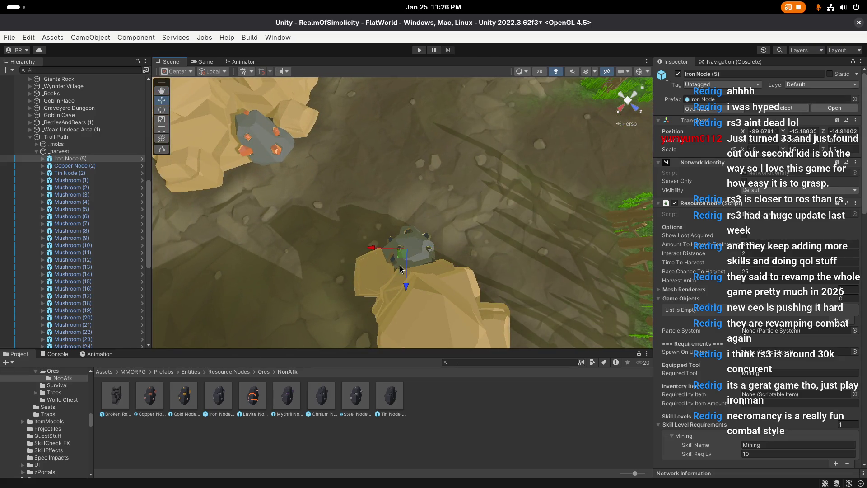
{"action": "mouse_move", "coordinate": [408, 257]}
{"action": "left_mouse_down"}
{"action": "mouse_move", "coordinate": [410, 247]}
{"action": "mouse_move", "coordinate": [412, 262]}
{"action": "mouse_move", "coordinate": [332, 218]}
{"action": "left_mouse_up"}
Duplicate it as Iron Node (6), rotated and placed beside a boulder near X -78.53, Z -18.3
{"action": "key", "text": "ctrl+d"}
{"action": "mouse_move", "coordinate": [511, 266]}
{"action": "left_mouse_down"}
{"action": "mouse_move", "coordinate": [335, 243]}
{"action": "mouse_move", "coordinate": [372, 228]}
{"action": "mouse_move", "coordinate": [419, 268]}
{"action": "left_mouse_up"}
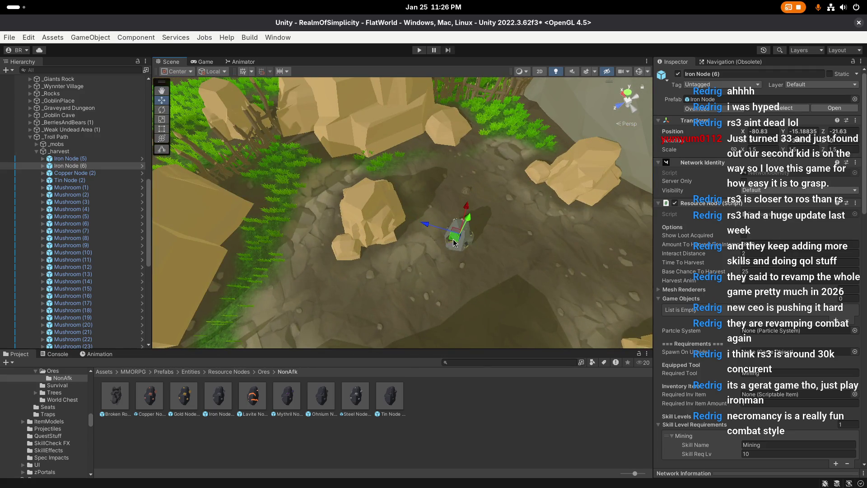
{"action": "left_click_drag", "start_coordinate": [454, 240], "coordinate": [427, 253]}
{"action": "key", "text": "e"}
{"action": "left_click_drag", "start_coordinate": [427, 284], "coordinate": [479, 292]}
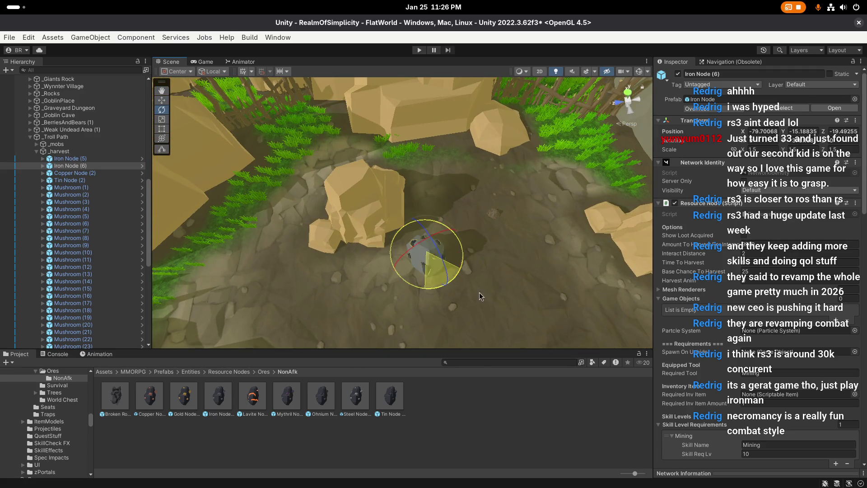
{"action": "key", "text": "w"}
{"action": "mouse_move", "coordinate": [417, 255]}
{"action": "left_mouse_down"}
{"action": "mouse_move", "coordinate": [406, 245]}
{"action": "mouse_move", "coordinate": [383, 277]}
{"action": "left_mouse_up"}
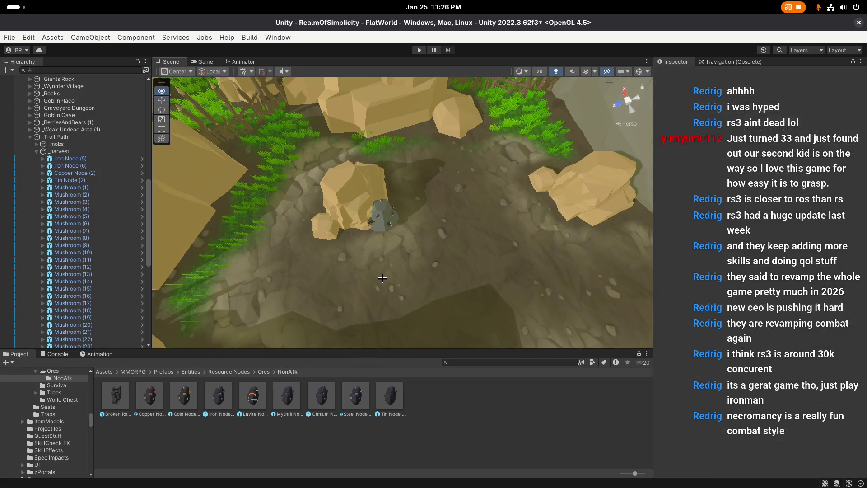
{"action": "key", "text": "s"}
{"action": "scroll", "coordinate": [382, 277], "scroll_direction": "down", "scroll_amount": 1}
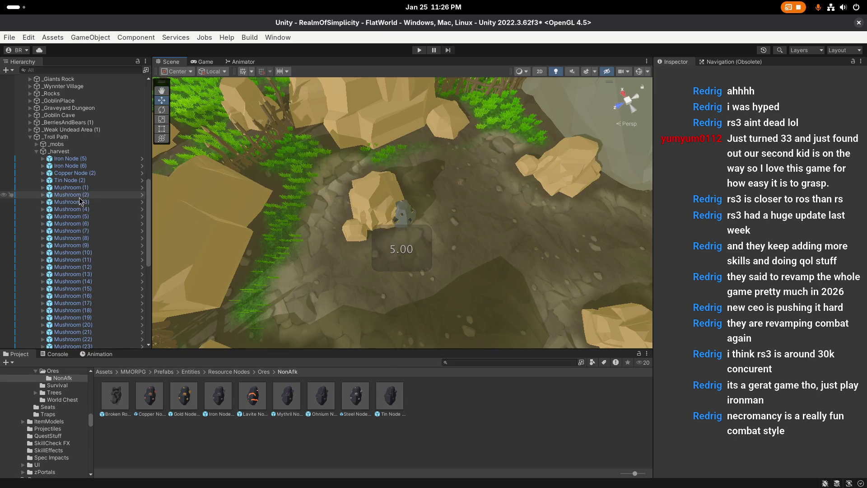
{"action": "double_click", "coordinate": [78, 195]}
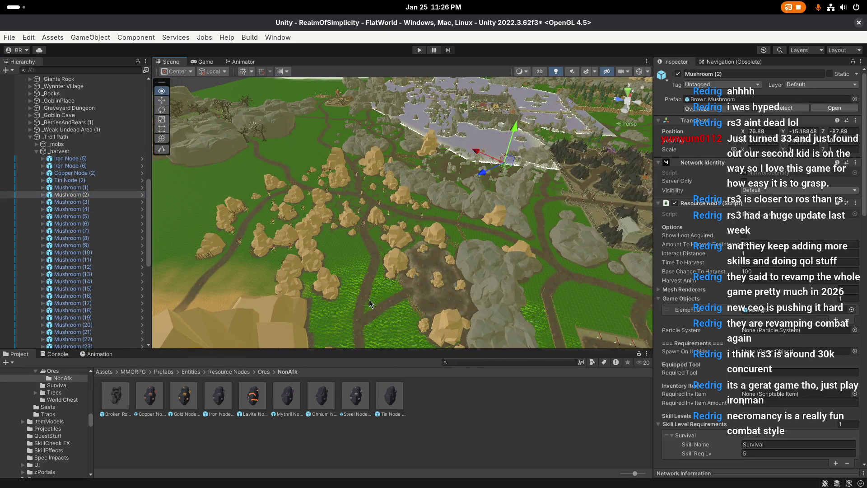
{"action": "scroll", "coordinate": [369, 303], "scroll_direction": "up", "scroll_amount": 5}
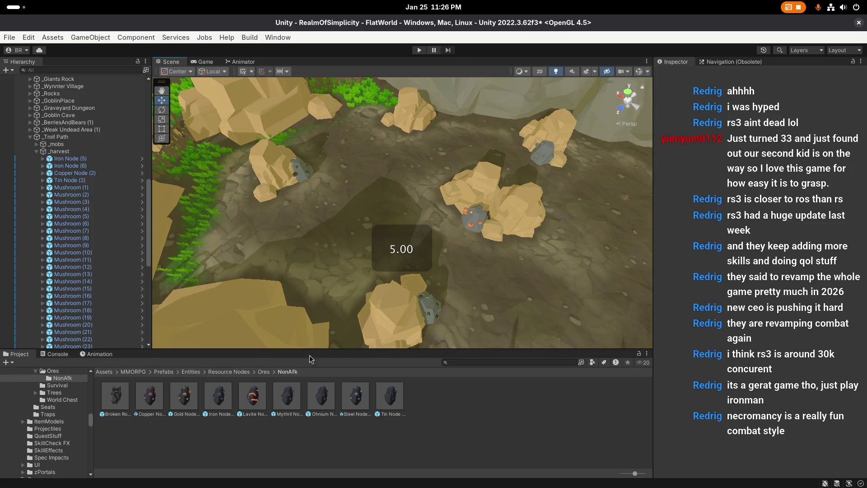
Save the scene, then place Copper, Tin and Iron Node NonAfk prefabs into the ore pit
{"action": "key", "text": "ctrl+s"}
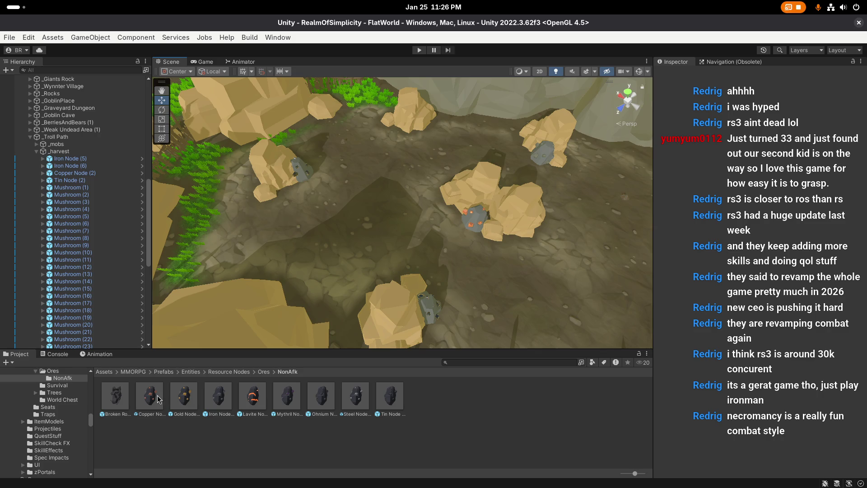
{"action": "left_click_drag", "start_coordinate": [158, 400], "coordinate": [447, 238]}
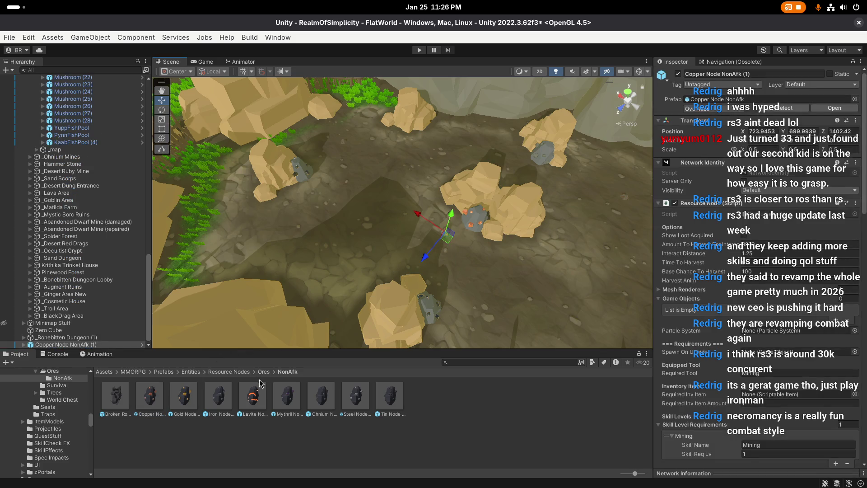
{"action": "mouse_move", "coordinate": [391, 406]}
{"action": "left_mouse_down"}
{"action": "mouse_move", "coordinate": [390, 341]}
{"action": "mouse_move", "coordinate": [572, 181]}
{"action": "left_mouse_up"}
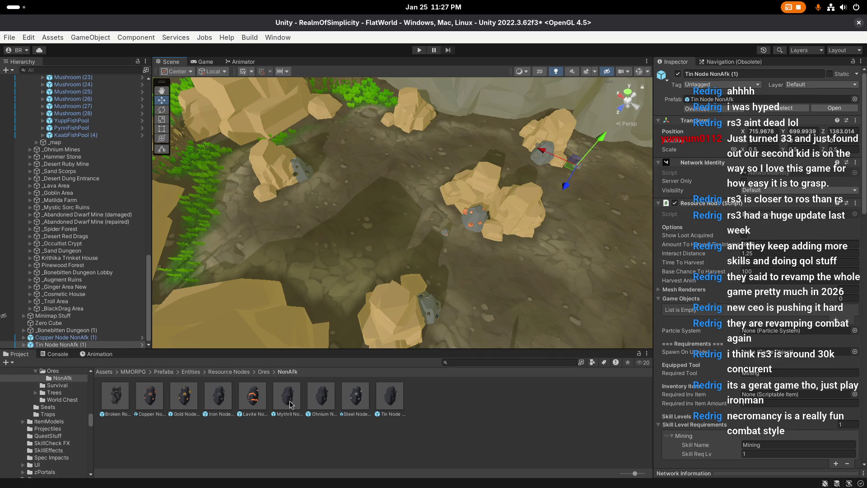
{"action": "mouse_move", "coordinate": [223, 403]}
{"action": "left_mouse_down"}
{"action": "mouse_move", "coordinate": [304, 202]}
{"action": "mouse_move", "coordinate": [295, 199]}
{"action": "left_mouse_up"}
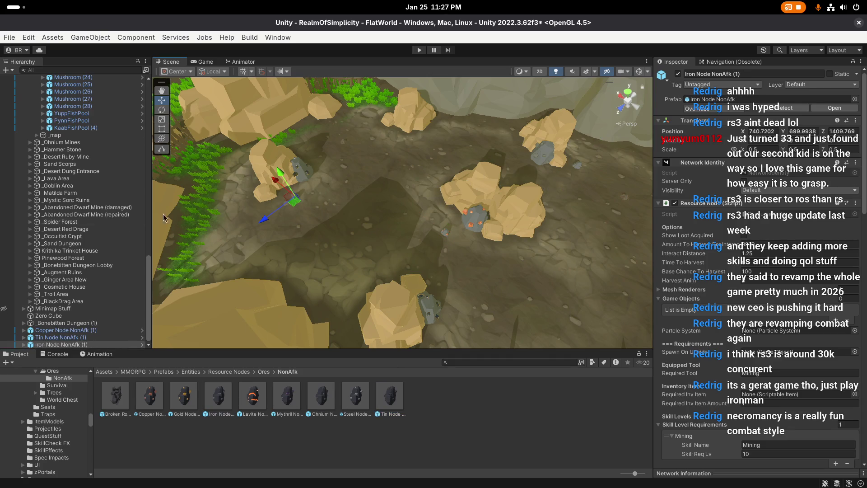
Move the three NonAfk (1) ore nodes under the Troll Path _harvest group
{"action": "left_click", "coordinate": [86, 330]}
{"action": "left_click", "coordinate": [88, 345], "text": "shift"}
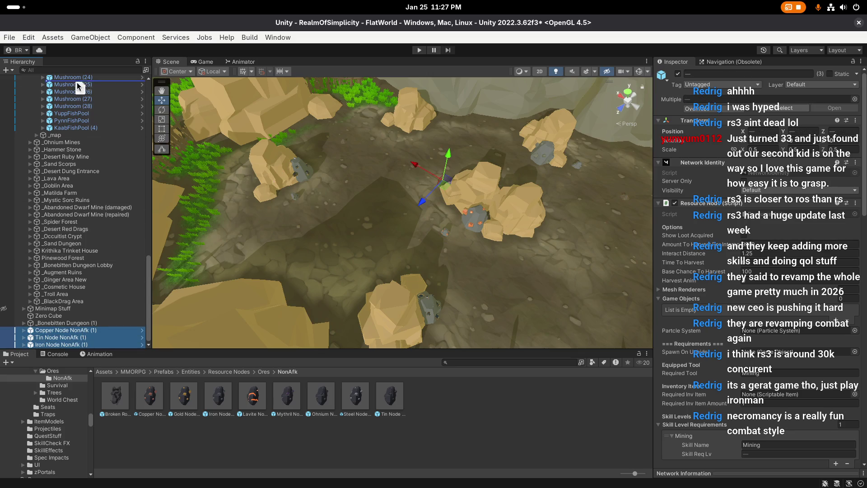
{"action": "scroll", "coordinate": [77, 82], "scroll_direction": "up", "scroll_amount": 5}
{"action": "left_click_drag", "start_coordinate": [75, 77], "coordinate": [75, 192]}
{"action": "double_click", "coordinate": [82, 193]}
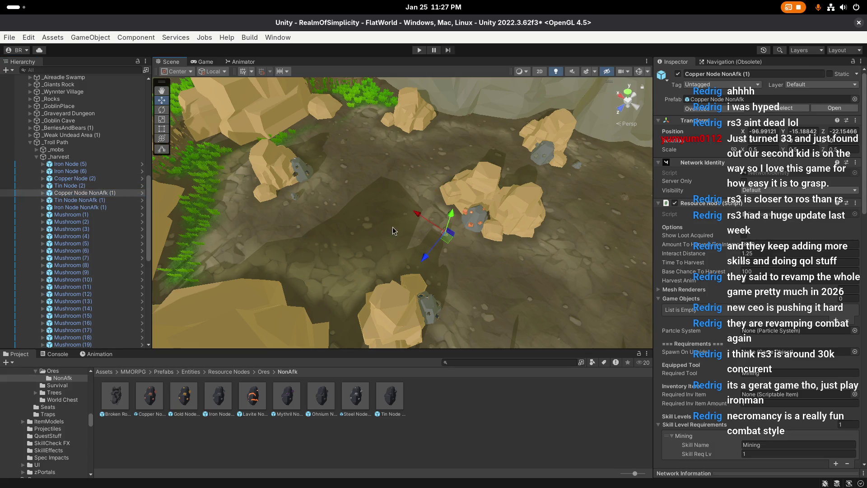
Position Copper Node NonAfk (1) beside a rock in the pit
{"action": "scroll", "coordinate": [429, 239], "scroll_direction": "up", "scroll_amount": 3}
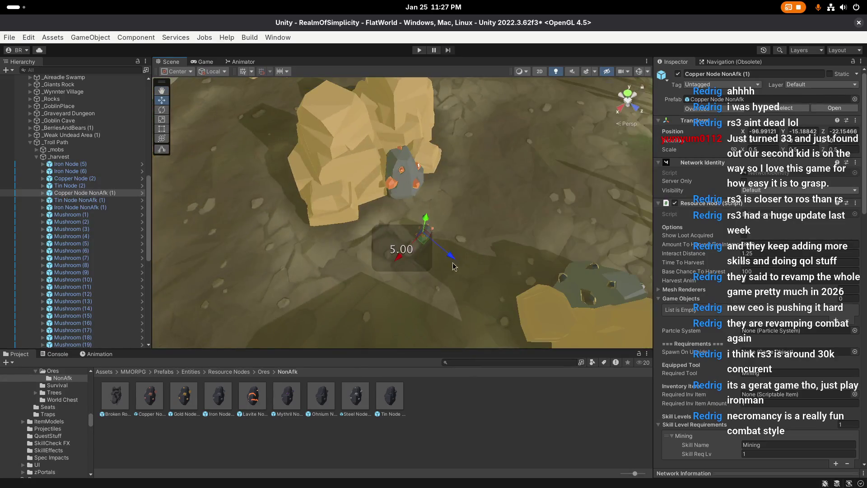
{"action": "left_click_drag", "start_coordinate": [424, 240], "coordinate": [379, 251]}
{"action": "key", "text": "f"}
{"action": "key", "text": "f"}
{"action": "key", "text": "e"}
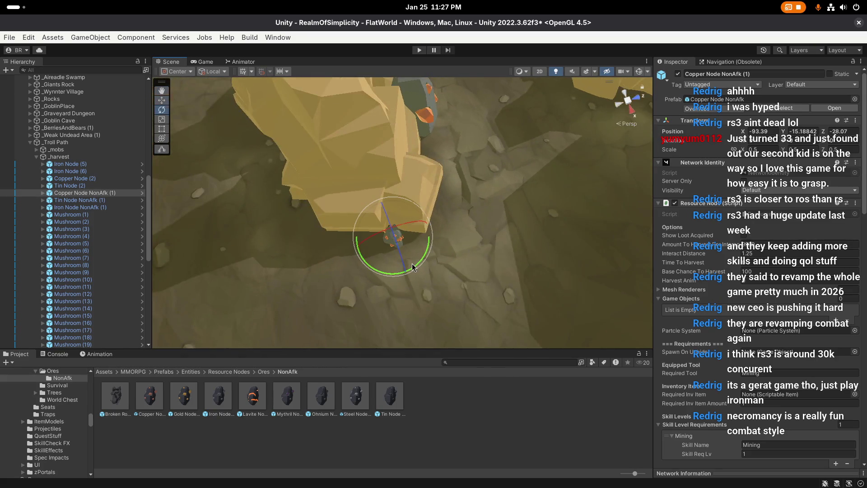
{"action": "key", "text": "w"}
{"action": "left_click_drag", "start_coordinate": [387, 278], "coordinate": [402, 248]}
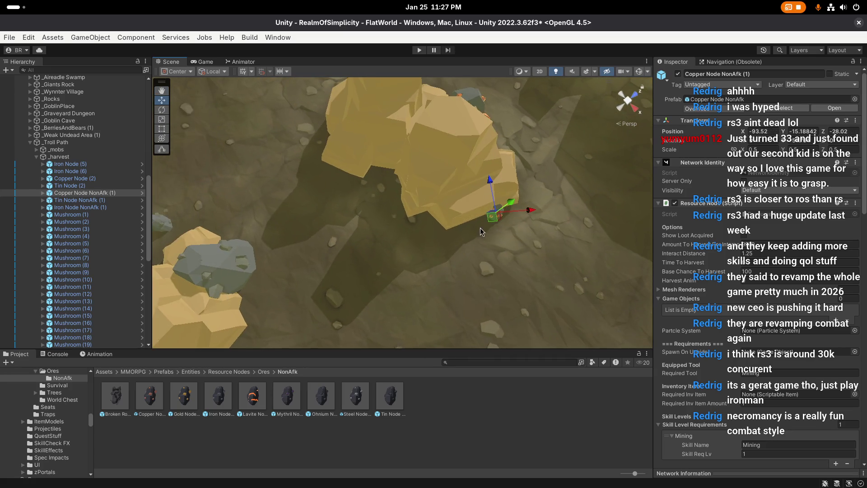
Duplicate it into Copper Node NonAfk (2)–(4), placing them around the rocks and turning one 90°
{"action": "key", "text": "ctrl+d"}
{"action": "mouse_move", "coordinate": [489, 219]}
{"action": "left_mouse_down"}
{"action": "mouse_move", "coordinate": [414, 230]}
{"action": "mouse_move", "coordinate": [426, 233]}
{"action": "left_mouse_up"}
{"action": "key", "text": "f"}
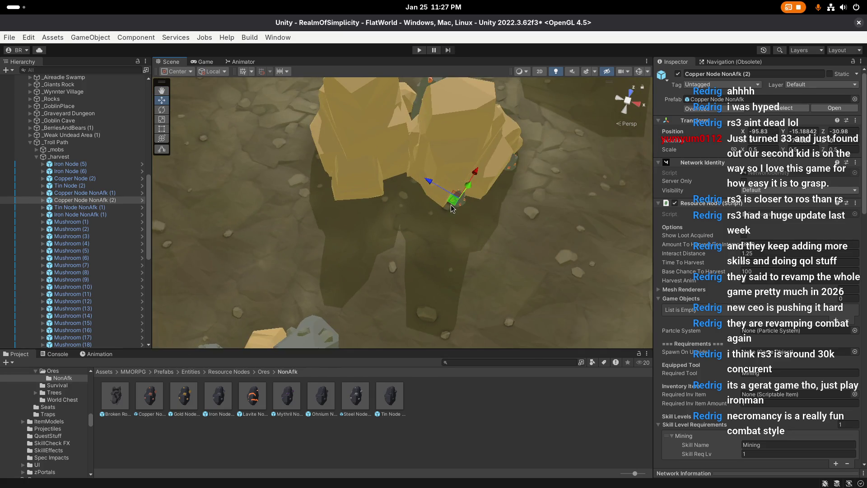
{"action": "key", "text": "ctrl+d"}
{"action": "mouse_move", "coordinate": [454, 194]}
{"action": "left_mouse_down"}
{"action": "mouse_move", "coordinate": [391, 195]}
{"action": "mouse_move", "coordinate": [361, 186]}
{"action": "left_mouse_up"}
{"action": "key", "text": "f"}
{"action": "key", "text": "ctrl+d"}
{"action": "key", "text": "f"}
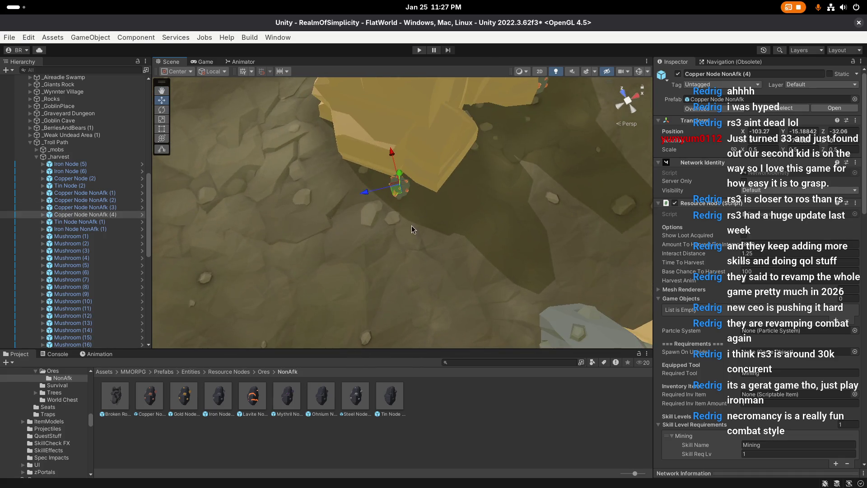
{"action": "key", "text": "e"}
{"action": "mouse_move", "coordinate": [411, 227]}
{"action": "left_mouse_down"}
{"action": "mouse_move", "coordinate": [297, 247]}
{"action": "mouse_move", "coordinate": [390, 204]}
{"action": "mouse_move", "coordinate": [357, 188]}
{"action": "mouse_move", "coordinate": [406, 186]}
{"action": "mouse_move", "coordinate": [445, 165]}
{"action": "mouse_move", "coordinate": [287, 273]}
{"action": "mouse_move", "coordinate": [250, 280]}
{"action": "mouse_move", "coordinate": [427, 186]}
{"action": "mouse_move", "coordinate": [372, 142]}
{"action": "mouse_move", "coordinate": [376, 228]}
{"action": "mouse_move", "coordinate": [506, 233]}
{"action": "mouse_move", "coordinate": [367, 107]}
{"action": "mouse_move", "coordinate": [427, 147]}
{"action": "mouse_move", "coordinate": [411, 223]}
{"action": "left_mouse_up"}
{"action": "key", "text": "w"}
Add and rotate Copper Node NonAfk (5), then save the scene
{"action": "key", "text": "ctrl+d"}
{"action": "key", "text": "f"}
{"action": "key", "text": "e"}
{"action": "key", "text": "w"}
{"action": "scroll", "coordinate": [374, 225], "scroll_direction": "up", "scroll_amount": 2}
{"action": "scroll", "coordinate": [470, 208], "scroll_direction": "up", "scroll_amount": 1}
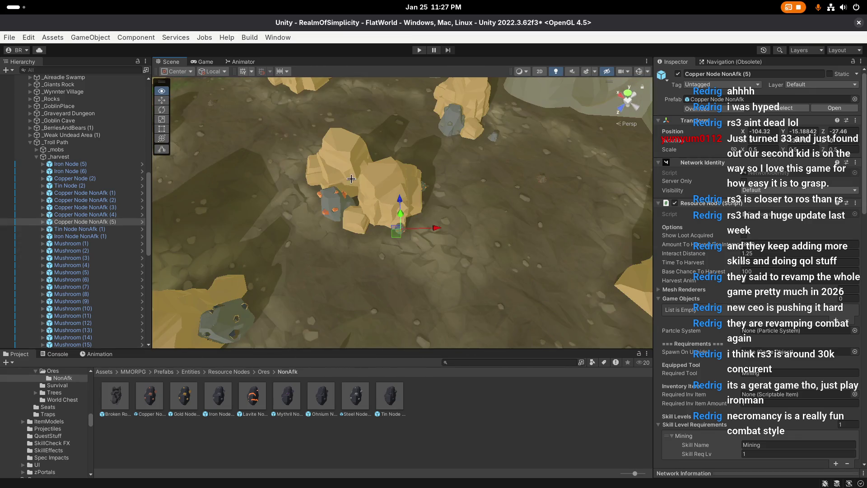
{"action": "scroll", "coordinate": [412, 222], "scroll_direction": "up", "scroll_amount": 1}
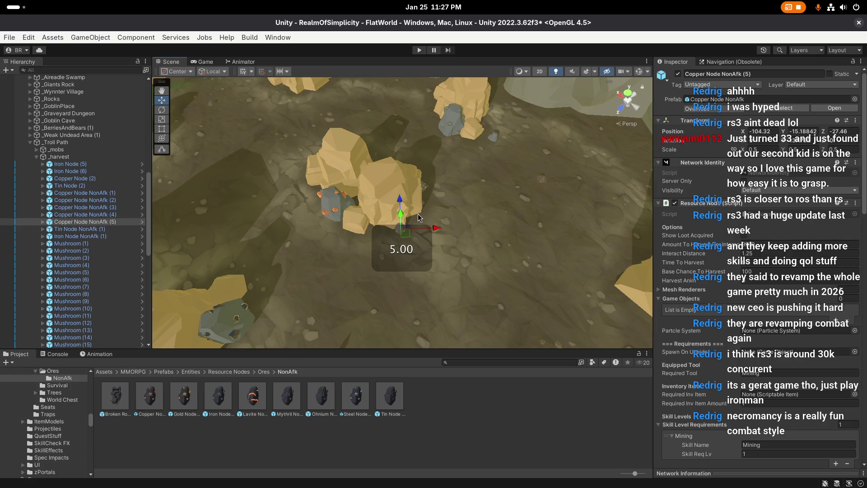
{"action": "key", "text": "ctrl+s"}
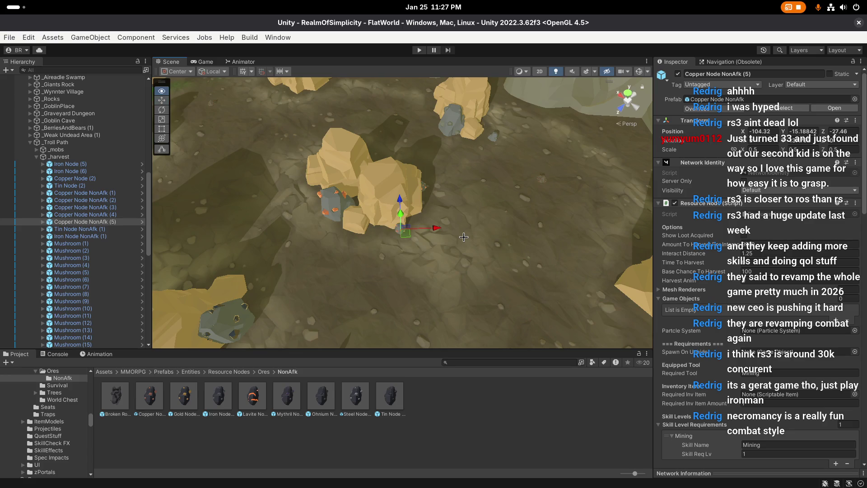
{"action": "scroll", "coordinate": [464, 236], "scroll_direction": "up", "scroll_amount": 1}
{"action": "left_click_drag", "start_coordinate": [464, 236], "coordinate": [351, 183]}
Fly around the pit and select the Iron Node NonAfk (1) ore beside a rock
{"action": "left_click", "coordinate": [371, 204]}
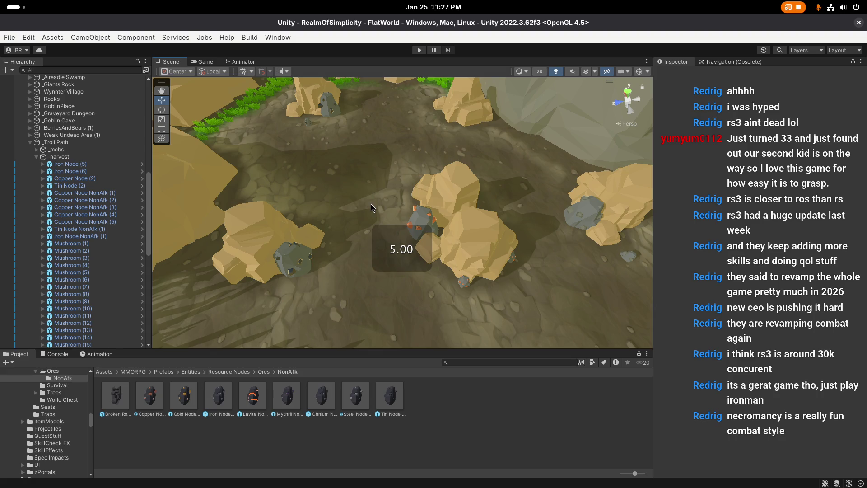
{"action": "scroll", "coordinate": [356, 179], "scroll_direction": "up", "scroll_amount": 1}
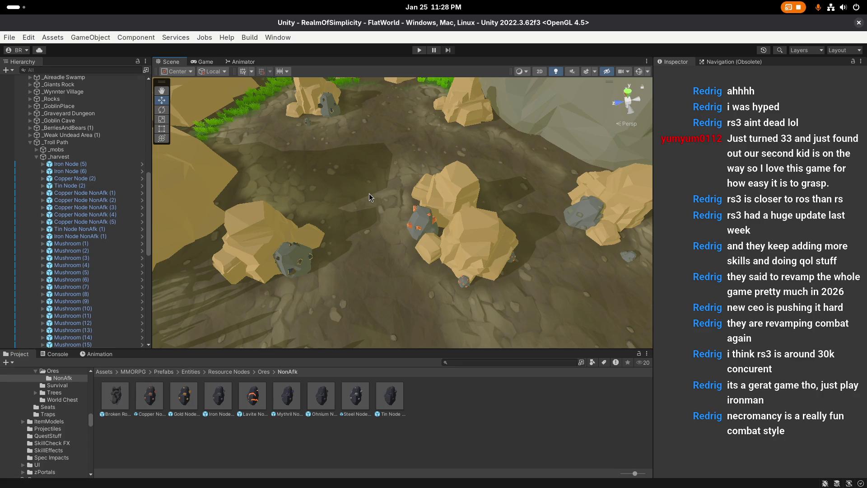
{"action": "mouse_move", "coordinate": [370, 193]}
{"action": "left_mouse_down"}
{"action": "mouse_move", "coordinate": [368, 204]}
{"action": "mouse_move", "coordinate": [556, 204]}
{"action": "mouse_move", "coordinate": [356, 224]}
{"action": "left_mouse_up"}
{"action": "scroll", "coordinate": [368, 205], "scroll_direction": "up", "scroll_amount": 1}
{"action": "mouse_move", "coordinate": [387, 260]}
{"action": "left_mouse_down"}
{"action": "mouse_move", "coordinate": [395, 271]}
{"action": "mouse_move", "coordinate": [457, 265]}
{"action": "mouse_move", "coordinate": [369, 230]}
{"action": "mouse_move", "coordinate": [408, 231]}
{"action": "mouse_move", "coordinate": [398, 275]}
{"action": "left_mouse_up"}
{"action": "left_click", "coordinate": [365, 280]}
{"action": "scroll", "coordinate": [108, 248], "scroll_direction": "down", "scroll_amount": 3}
Duplicate Iron Node NonAfk and nudge the new copy into place against a rock
{"action": "key", "text": "e"}
{"action": "key", "text": "w"}
{"action": "key", "text": "f"}
{"action": "key", "text": "ctrl+d"}
{"action": "key", "text": "e"}
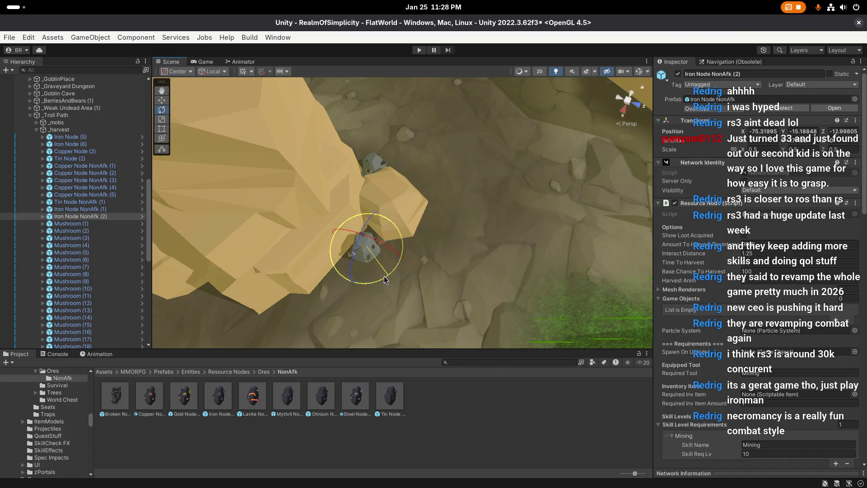
{"action": "key", "text": "w"}
{"action": "mouse_move", "coordinate": [368, 244]}
{"action": "left_mouse_down"}
{"action": "mouse_move", "coordinate": [398, 256]}
{"action": "mouse_move", "coordinate": [380, 267]}
{"action": "mouse_move", "coordinate": [439, 250]}
{"action": "mouse_move", "coordinate": [384, 268]}
{"action": "mouse_move", "coordinate": [477, 234]}
{"action": "left_mouse_up"}
Make another iron node copy and slide it against a neighbouring rock
{"action": "key", "text": "ctrl+d"}
{"action": "key", "text": "ctrl+d"}
{"action": "key", "text": "ctrl+d"}
{"action": "key", "text": "f"}
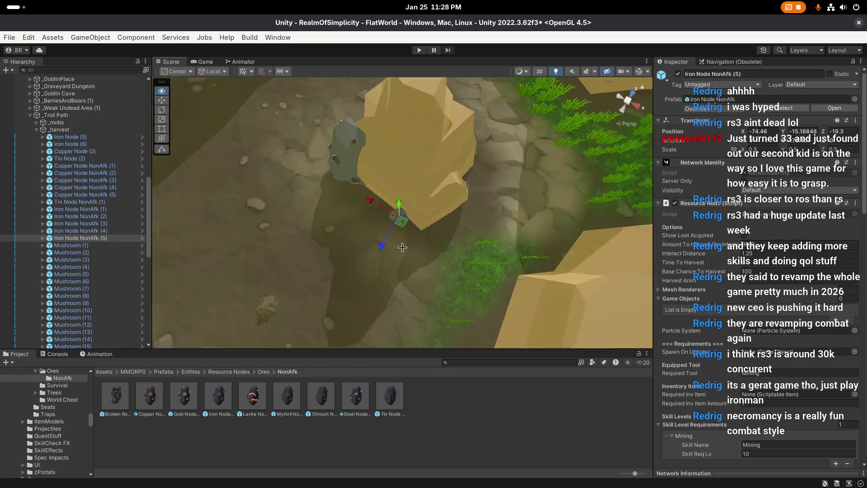
{"action": "key", "text": "e"}
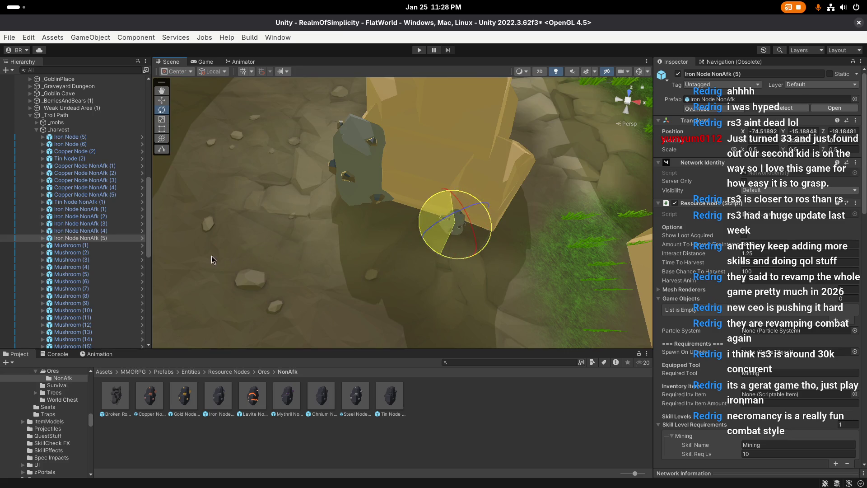
{"action": "key", "text": "w"}
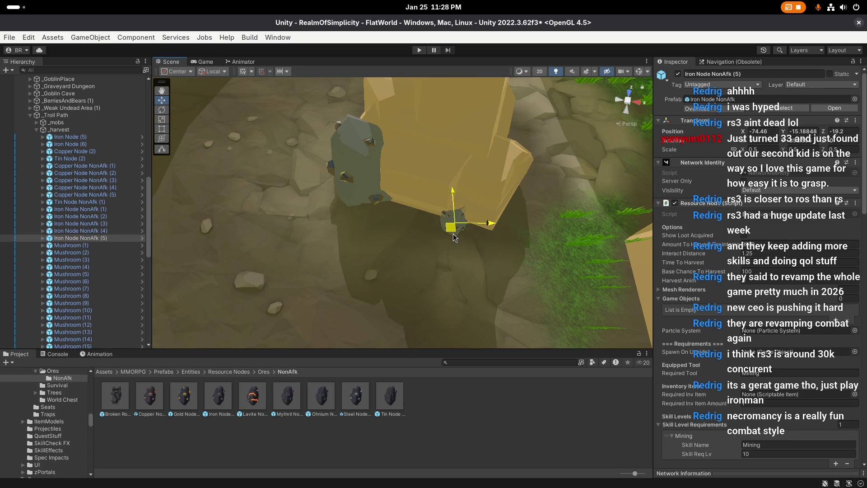
{"action": "scroll", "coordinate": [384, 231], "scroll_direction": "down", "scroll_amount": 2}
{"action": "scroll", "coordinate": [384, 231], "scroll_direction": "down", "scroll_amount": 2}
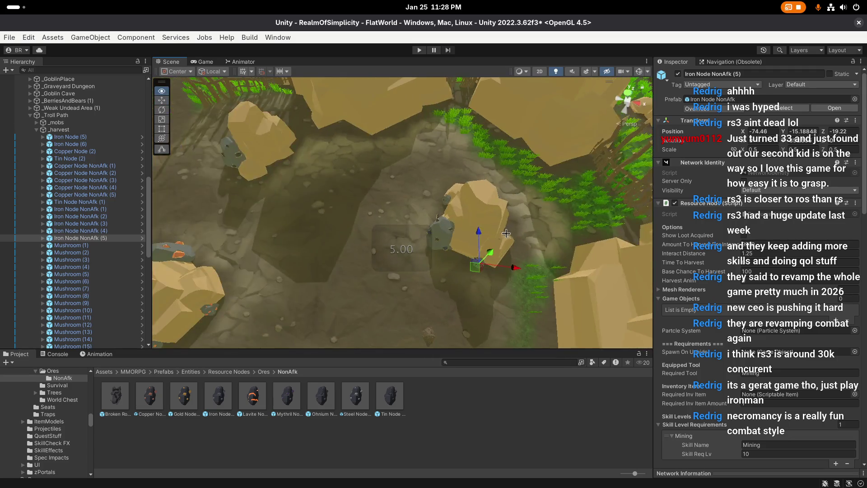
{"action": "scroll", "coordinate": [361, 235], "scroll_direction": "down", "scroll_amount": 3}
{"action": "scroll", "coordinate": [461, 276], "scroll_direction": "up", "scroll_amount": 3}
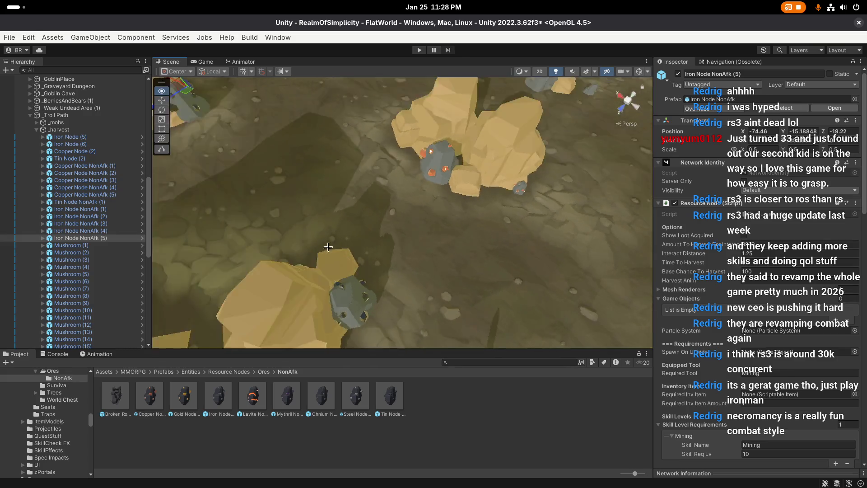
{"action": "scroll", "coordinate": [338, 304], "scroll_direction": "down", "scroll_amount": 3}
{"action": "scroll", "coordinate": [443, 248], "scroll_direction": "down", "scroll_amount": 1}
{"action": "scroll", "coordinate": [443, 248], "scroll_direction": "down", "scroll_amount": 2}
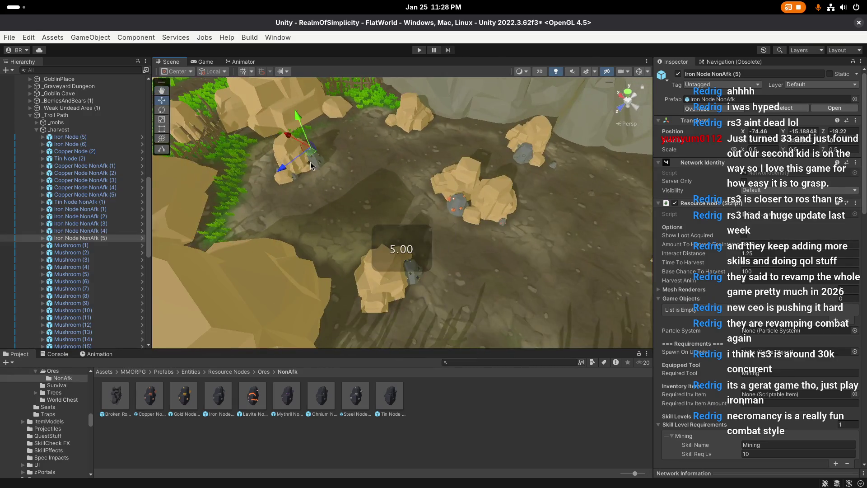
{"action": "left_click", "coordinate": [358, 251]}
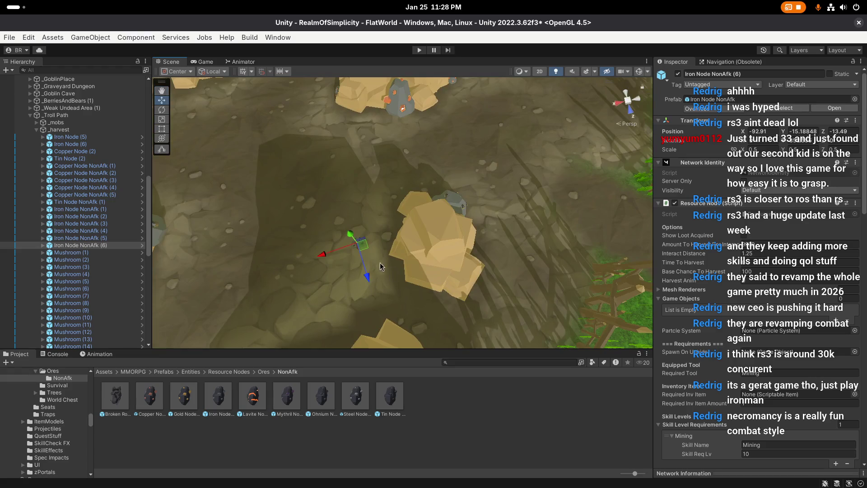
{"action": "mouse_move", "coordinate": [382, 271]}
{"action": "left_mouse_down"}
{"action": "mouse_move", "coordinate": [478, 282]}
{"action": "mouse_move", "coordinate": [454, 265]}
{"action": "left_mouse_up"}
{"action": "mouse_move", "coordinate": [419, 234]}
{"action": "left_mouse_down"}
{"action": "mouse_move", "coordinate": [404, 231]}
{"action": "mouse_move", "coordinate": [411, 239]}
{"action": "mouse_move", "coordinate": [397, 214]}
{"action": "mouse_move", "coordinate": [427, 203]}
{"action": "mouse_move", "coordinate": [413, 222]}
{"action": "left_mouse_up"}
Duplicate again and move Iron Node NonAfk (7) beside a rock
{"action": "key", "text": "ctrl+d"}
{"action": "key", "text": "f"}
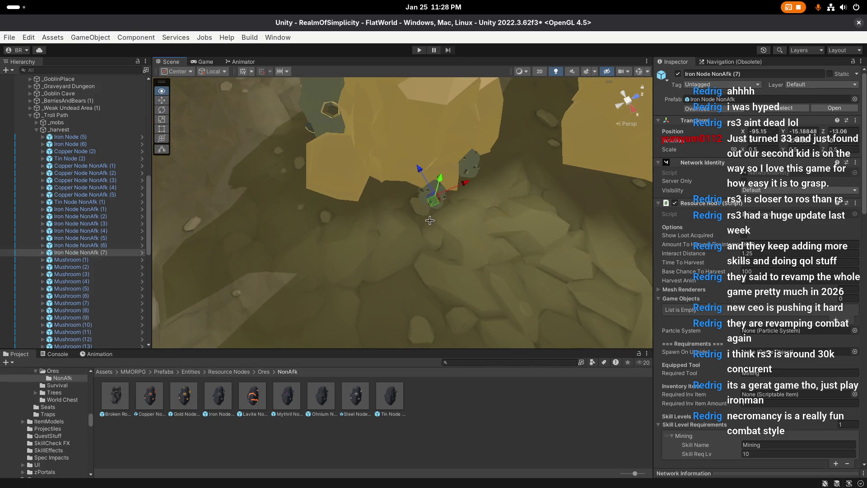
{"action": "key", "text": "e"}
{"action": "key", "text": "w"}
{"action": "mouse_move", "coordinate": [423, 192]}
{"action": "left_mouse_down"}
{"action": "mouse_move", "coordinate": [389, 191]}
{"action": "mouse_move", "coordinate": [397, 190]}
{"action": "mouse_move", "coordinate": [390, 209]}
{"action": "left_mouse_up"}
{"action": "key", "text": "f"}
Create copies up to Iron Node NonAfk (9) and position it against another rock
{"action": "key", "text": "ctrl+d"}
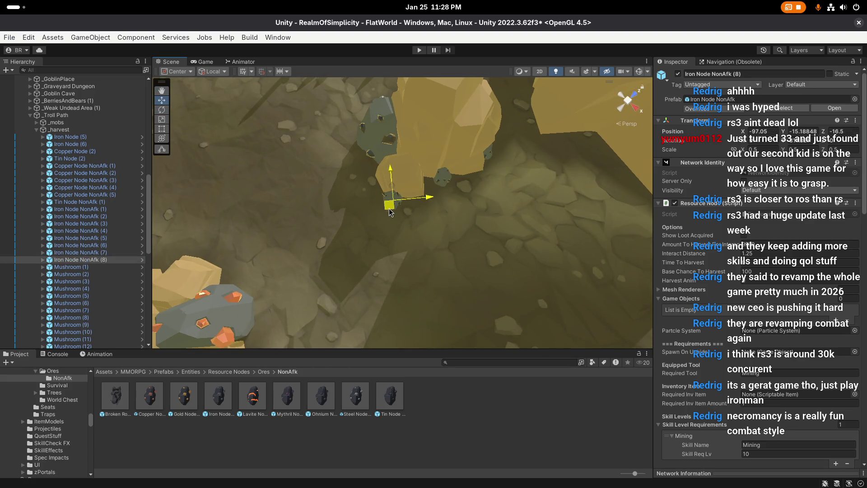
{"action": "key", "text": "f"}
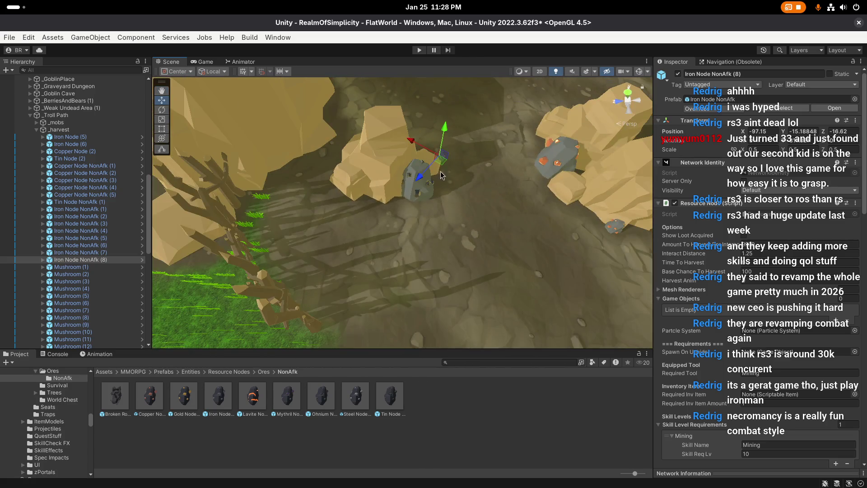
{"action": "key", "text": "ctrl+d"}
{"action": "left_click_drag", "start_coordinate": [440, 167], "coordinate": [368, 208]}
{"action": "key", "text": "f"}
{"action": "key", "text": "e"}
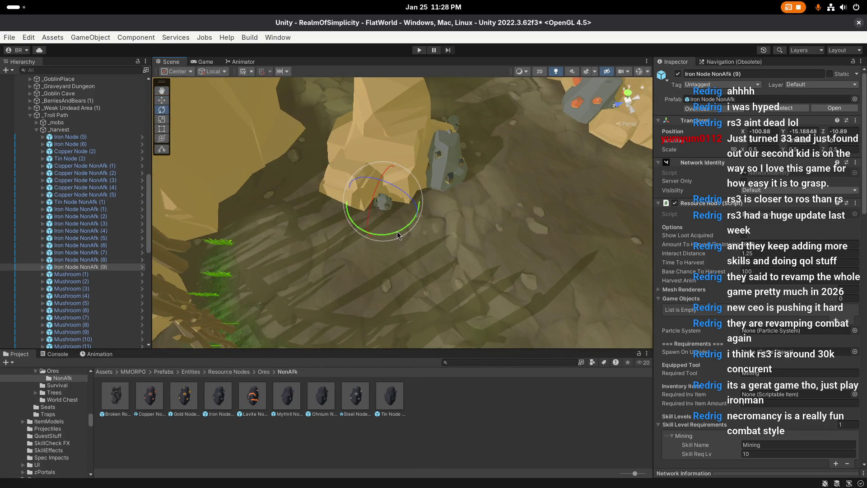
{"action": "key", "text": "w"}
{"action": "key", "text": "f"}
{"action": "mouse_move", "coordinate": [400, 216]}
{"action": "left_mouse_down"}
{"action": "mouse_move", "coordinate": [393, 207]}
{"action": "mouse_move", "coordinate": [415, 225]}
{"action": "mouse_move", "coordinate": [460, 180]}
{"action": "left_mouse_up"}
{"action": "mouse_move", "coordinate": [478, 208]}
{"action": "left_mouse_down"}
{"action": "mouse_move", "coordinate": [511, 216]}
{"action": "mouse_move", "coordinate": [396, 226]}
{"action": "left_mouse_up"}
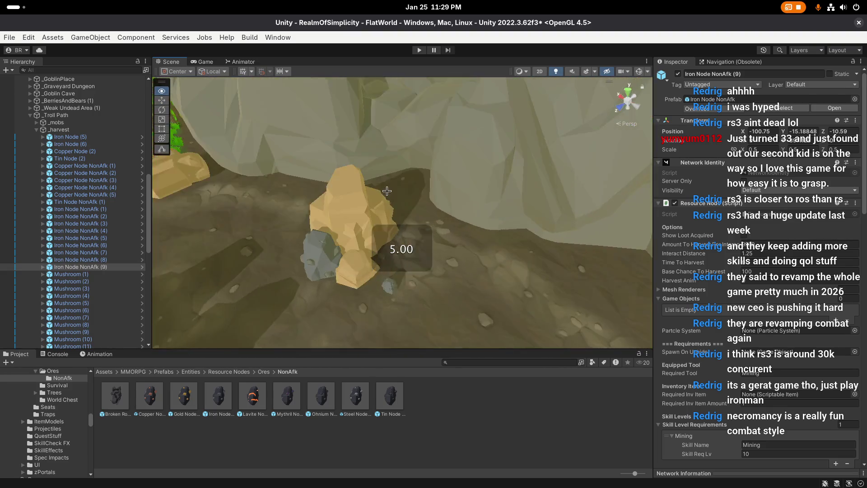
{"action": "left_click", "coordinate": [397, 227]}
Turn Tin Node NonAfk (1) and move it against the rock
{"action": "key", "text": "f"}
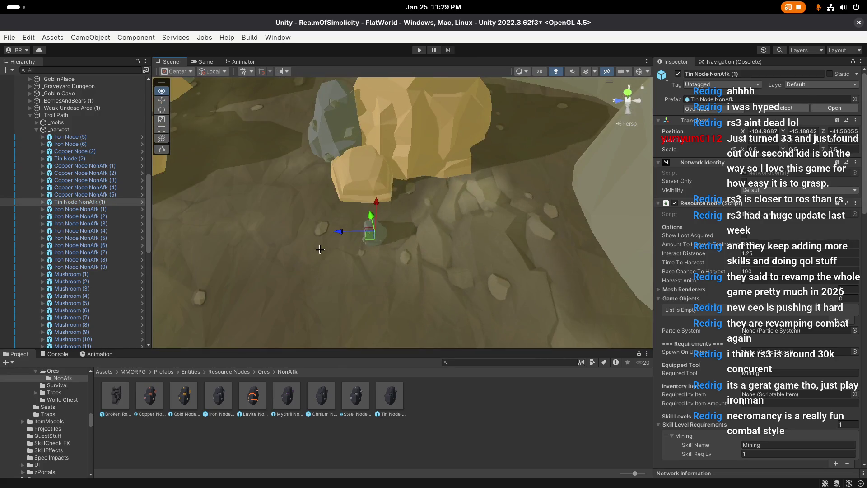
{"action": "key", "text": "e"}
{"action": "mouse_move", "coordinate": [392, 263]}
{"action": "left_mouse_down"}
{"action": "mouse_move", "coordinate": [342, 284]}
{"action": "mouse_move", "coordinate": [426, 249]}
{"action": "left_mouse_up"}
{"action": "key", "text": "w"}
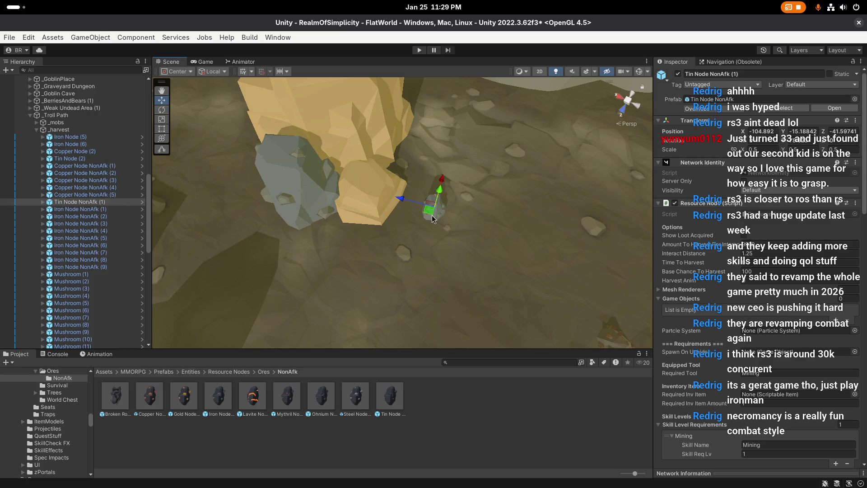
{"action": "mouse_move", "coordinate": [400, 203]}
{"action": "left_mouse_down"}
{"action": "mouse_move", "coordinate": [385, 181]}
{"action": "mouse_move", "coordinate": [338, 192]}
{"action": "left_mouse_up"}
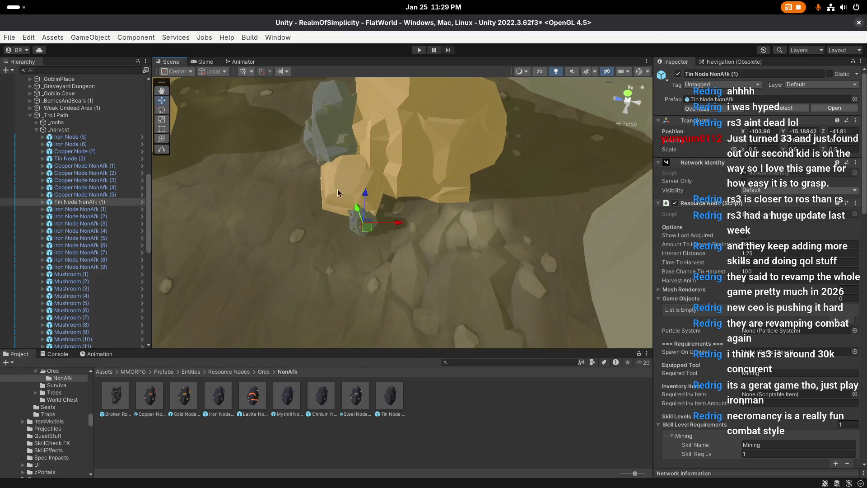
Add the next tin node copies, turning and shifting each slightly beside the rocks
{"action": "left_click", "coordinate": [371, 233]}
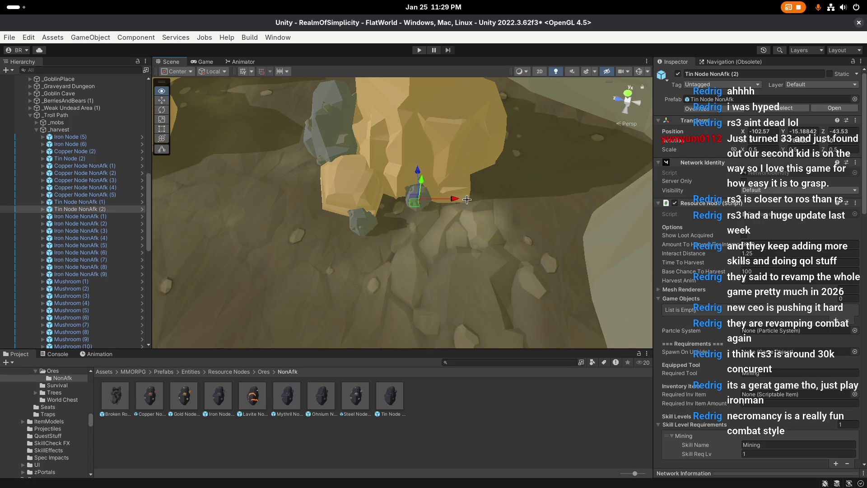
{"action": "key", "text": "f"}
{"action": "left_click", "coordinate": [435, 219]}
{"action": "key", "text": "f"}
{"action": "key", "text": "e"}
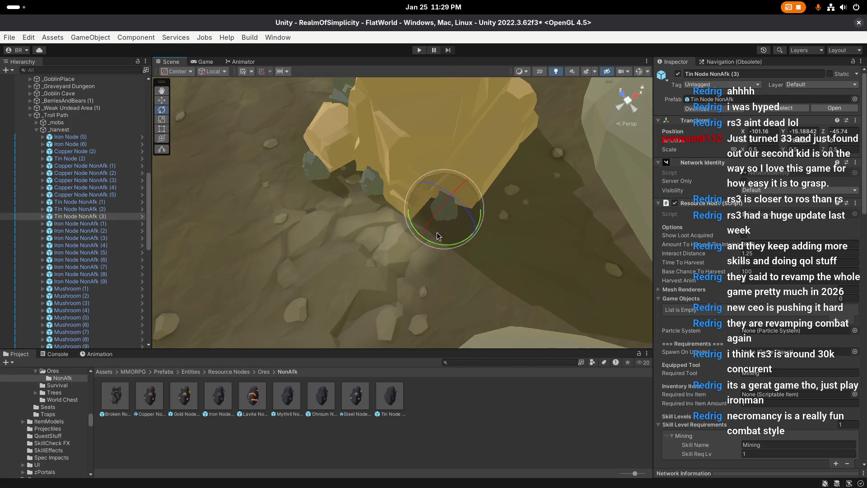
{"action": "left_click_drag", "start_coordinate": [443, 246], "coordinate": [508, 257]}
{"action": "key", "text": "w"}
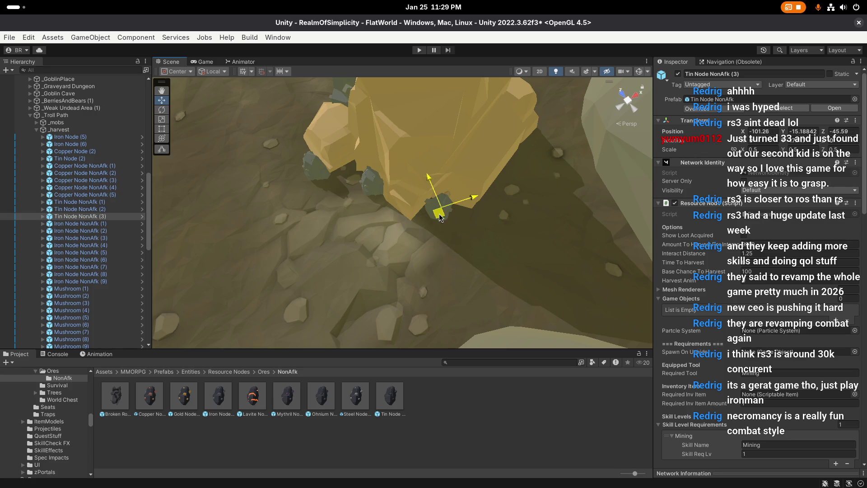
{"action": "left_click_drag", "start_coordinate": [437, 216], "coordinate": [392, 209]}
{"action": "scroll", "coordinate": [392, 208], "scroll_direction": "up", "scroll_amount": 1}
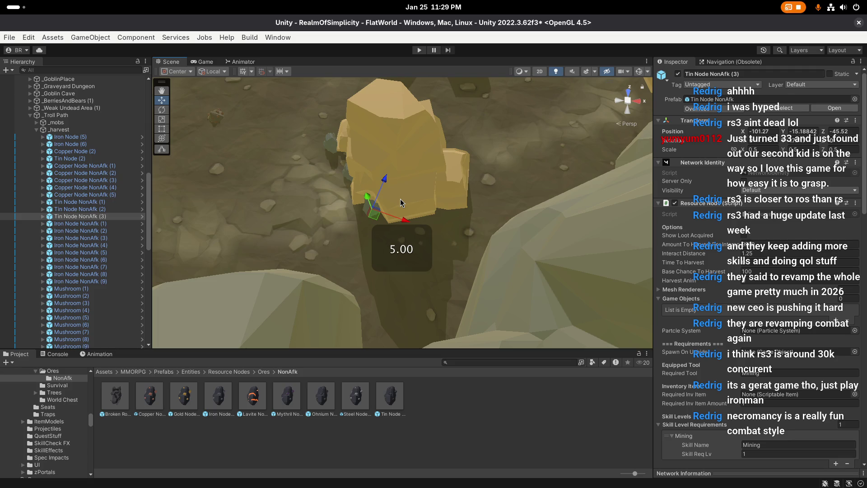
{"action": "mouse_move", "coordinate": [402, 203]}
{"action": "left_mouse_down"}
{"action": "mouse_move", "coordinate": [423, 223]}
{"action": "mouse_move", "coordinate": [498, 223]}
{"action": "left_mouse_up"}
Duplicate the tin node as Tin Node NonAfk (4) and nudge it into place
{"action": "key", "text": "ctrl+d"}
{"action": "key", "text": "f"}
{"action": "key", "text": "e"}
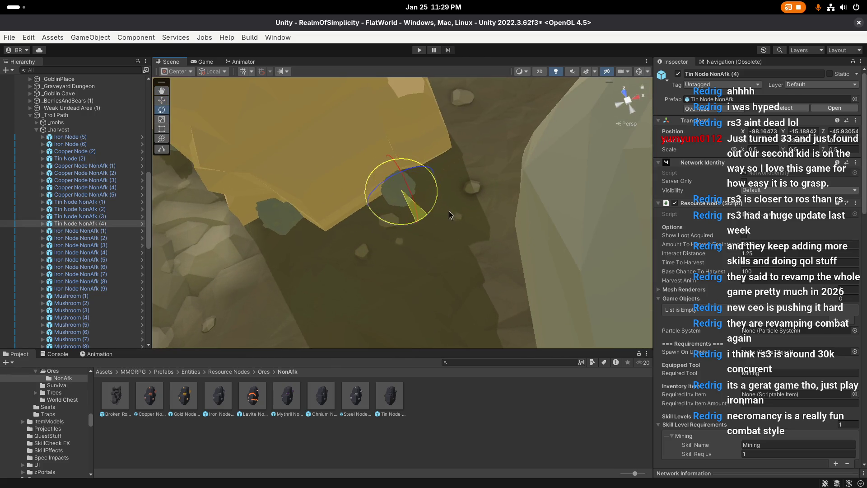
{"action": "key", "text": "w"}
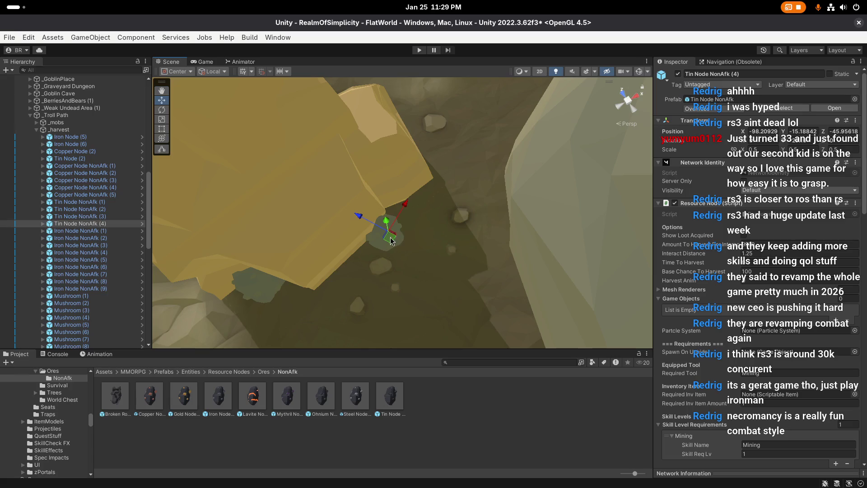
{"action": "mouse_move", "coordinate": [405, 229]}
{"action": "left_mouse_down"}
{"action": "mouse_move", "coordinate": [369, 216]}
{"action": "mouse_move", "coordinate": [333, 221]}
{"action": "left_mouse_up"}
Add and turn Tin Node NonAfk (5), then delete the extra sixth copy
{"action": "left_click", "coordinate": [319, 197]}
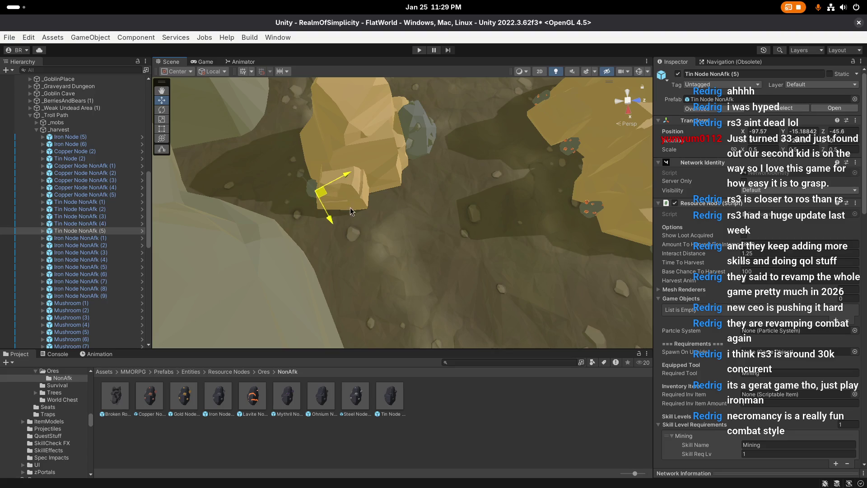
{"action": "key", "text": "f"}
{"action": "key", "text": "e"}
{"action": "mouse_move", "coordinate": [391, 220]}
{"action": "left_mouse_down"}
{"action": "mouse_move", "coordinate": [407, 248]}
{"action": "mouse_move", "coordinate": [394, 213]}
{"action": "mouse_move", "coordinate": [386, 237]}
{"action": "left_mouse_up"}
{"action": "key", "text": "w"}
{"action": "scroll", "coordinate": [370, 178], "scroll_direction": "up", "scroll_amount": 3}
{"action": "key", "text": "ctrl+d"}
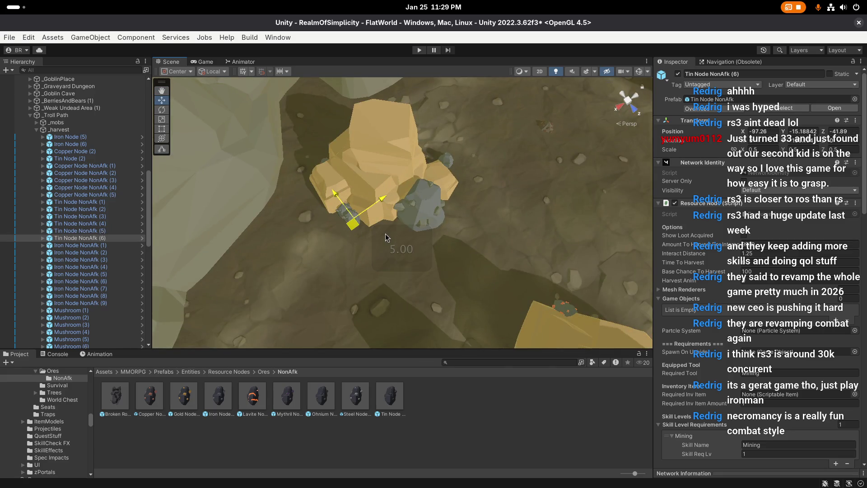
{"action": "key", "text": "Delete"}
{"action": "scroll", "coordinate": [393, 171], "scroll_direction": "down", "scroll_amount": 5}
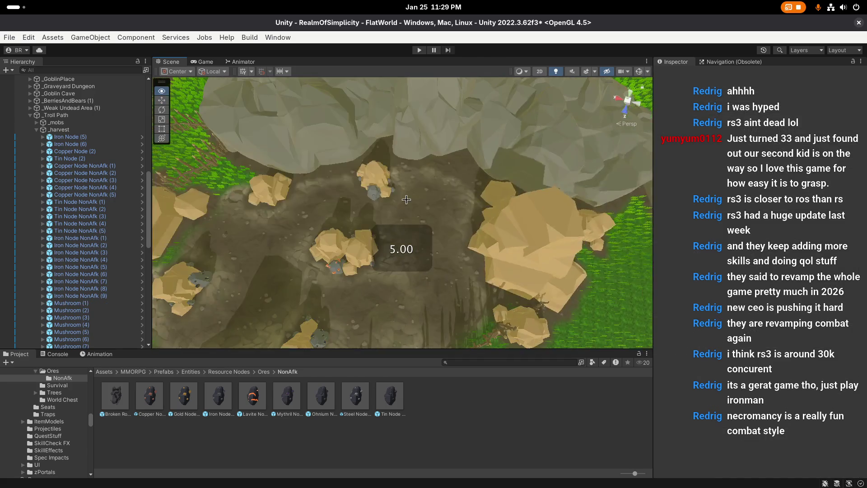
Duplicate Iron Node (6) into Iron Node (7), turn it and set it against the upper rock
{"action": "left_click_drag", "start_coordinate": [406, 199], "coordinate": [308, 197]}
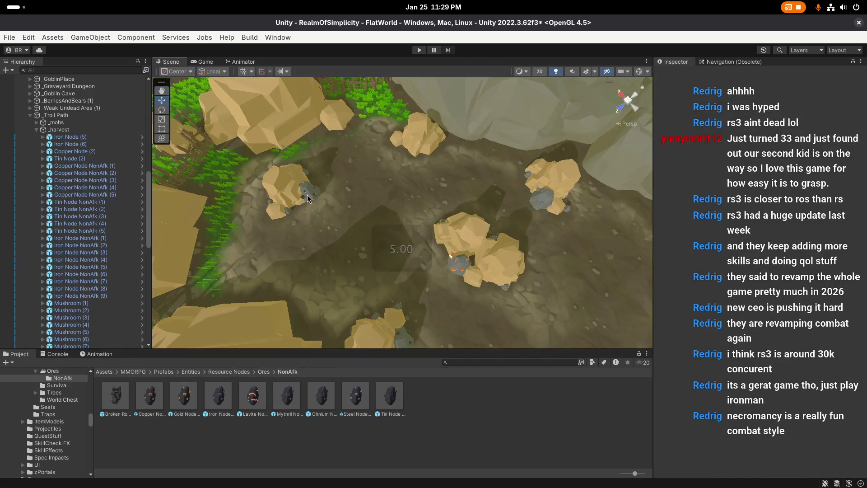
{"action": "left_click", "coordinate": [307, 198]}
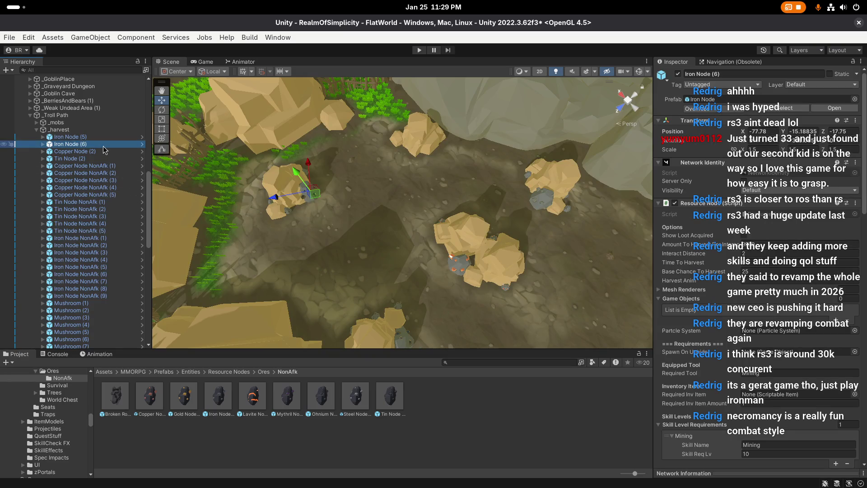
{"action": "key", "text": "ctrl+d"}
{"action": "mouse_move", "coordinate": [318, 195]}
{"action": "left_mouse_down"}
{"action": "mouse_move", "coordinate": [406, 165]}
{"action": "mouse_move", "coordinate": [367, 174]}
{"action": "left_mouse_up"}
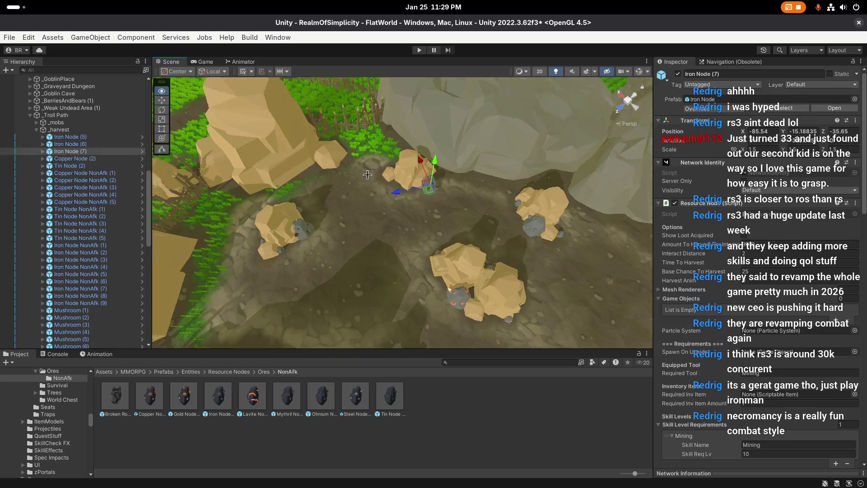
{"action": "key", "text": "f"}
{"action": "key", "text": "e"}
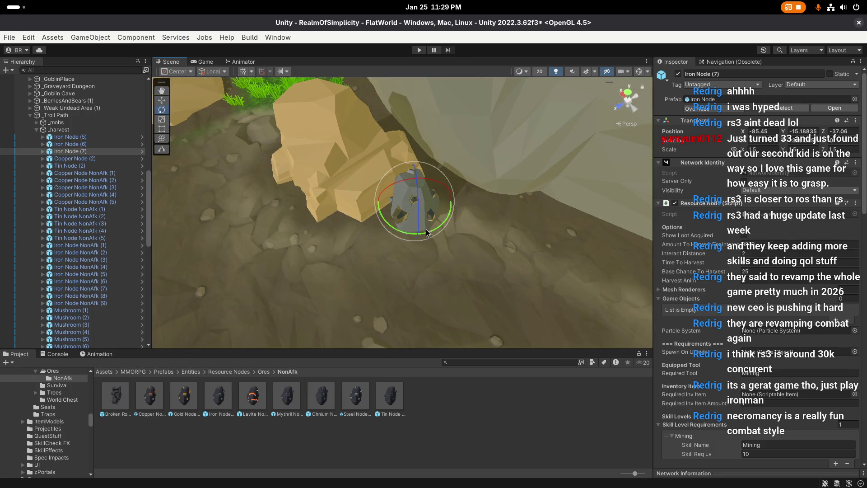
{"action": "left_click_drag", "start_coordinate": [426, 233], "coordinate": [371, 244]}
{"action": "key", "text": "w"}
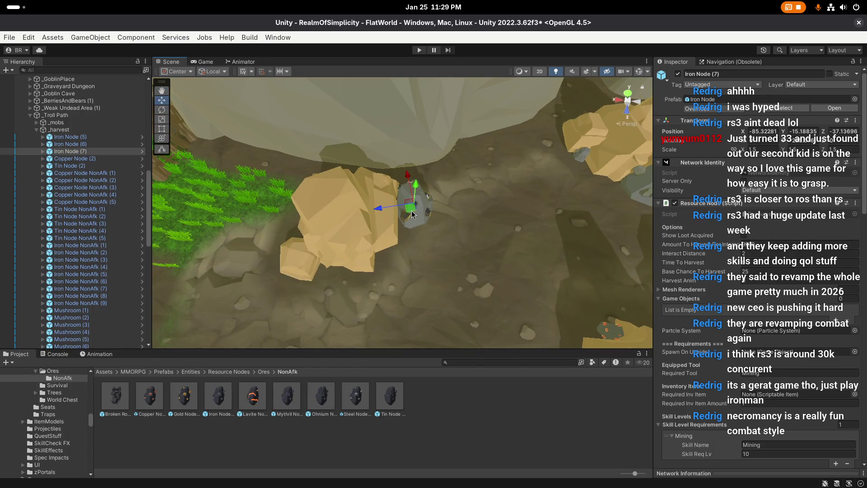
{"action": "mouse_move", "coordinate": [412, 215]}
{"action": "left_mouse_down"}
{"action": "mouse_move", "coordinate": [404, 213]}
{"action": "mouse_move", "coordinate": [437, 179]}
{"action": "mouse_move", "coordinate": [402, 199]}
{"action": "mouse_move", "coordinate": [398, 180]}
{"action": "mouse_move", "coordinate": [418, 177]}
{"action": "left_mouse_up"}
Duplicate it again as Iron Node (8) and adjust its placement
{"action": "key", "text": "ctrl+d"}
{"action": "key", "text": "f"}
{"action": "key", "text": "e"}
{"action": "key", "text": "w"}
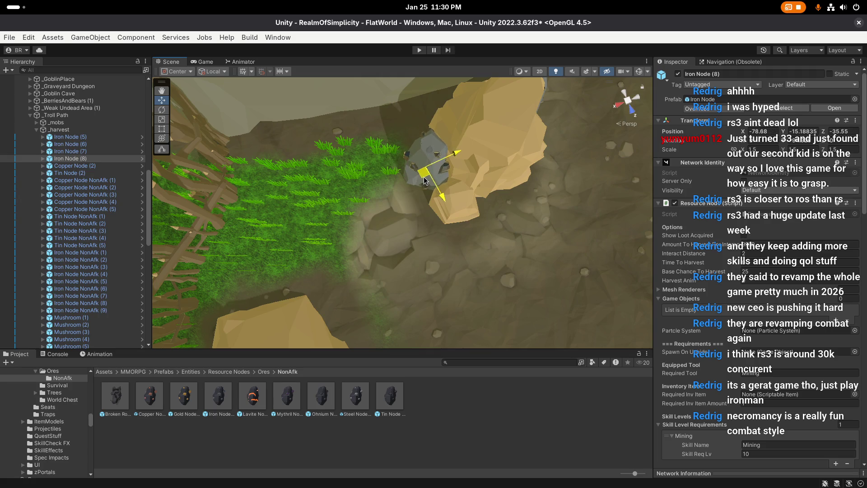
{"action": "scroll", "coordinate": [384, 205], "scroll_direction": "down", "scroll_amount": 3}
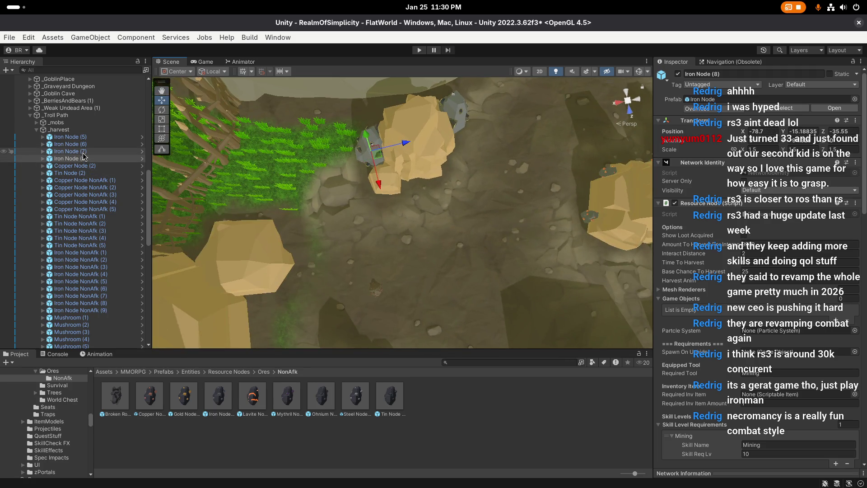
{"action": "scroll", "coordinate": [90, 253], "scroll_direction": "down", "scroll_amount": 8}
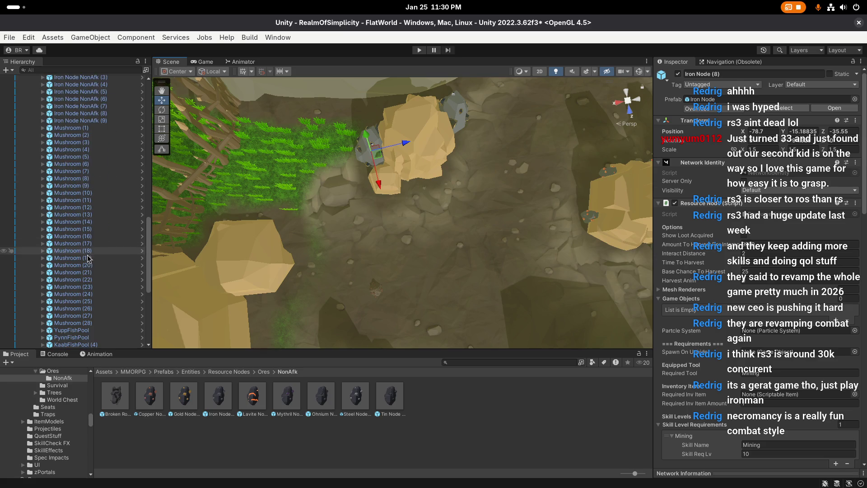
Duplicate Iron Node NonAfk (9) into (10) and place it beside a new rock
{"action": "double_click", "coordinate": [105, 121]}
{"action": "left_click_drag", "start_coordinate": [387, 229], "coordinate": [217, 189]}
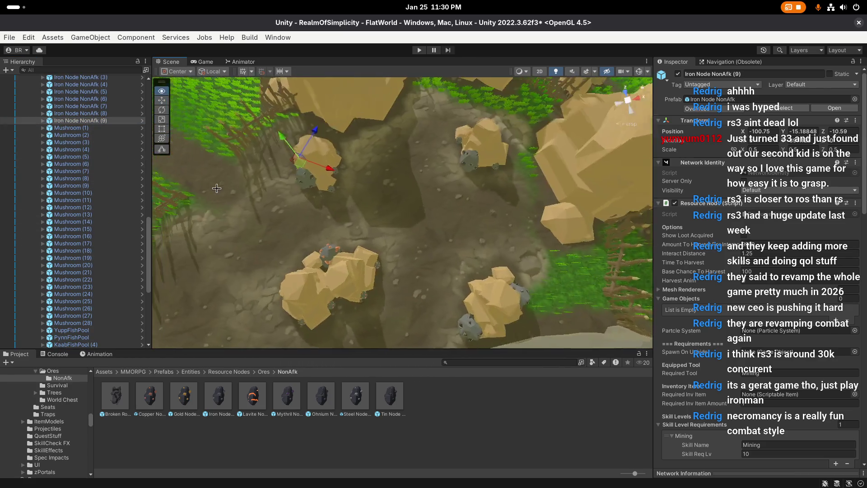
{"action": "key", "text": "ctrl+d"}
{"action": "left_click_drag", "start_coordinate": [300, 160], "coordinate": [334, 165]}
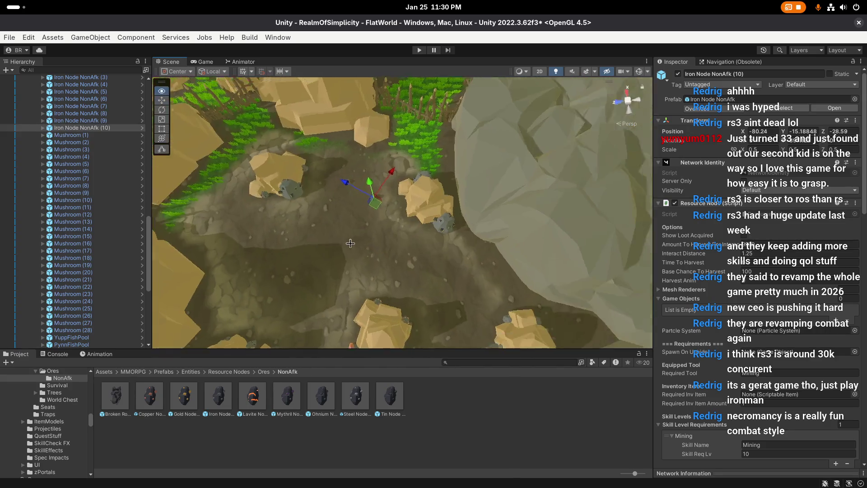
{"action": "left_click_drag", "start_coordinate": [351, 244], "coordinate": [454, 243]}
{"action": "scroll", "coordinate": [454, 244], "scroll_direction": "up", "scroll_amount": 2}
{"action": "mouse_move", "coordinate": [423, 294]}
{"action": "left_mouse_down"}
{"action": "mouse_move", "coordinate": [449, 259]}
{"action": "mouse_move", "coordinate": [491, 238]}
{"action": "mouse_move", "coordinate": [440, 214]}
{"action": "mouse_move", "coordinate": [318, 253]}
{"action": "left_mouse_up"}
{"action": "key", "text": "e"}
{"action": "key", "text": "f"}
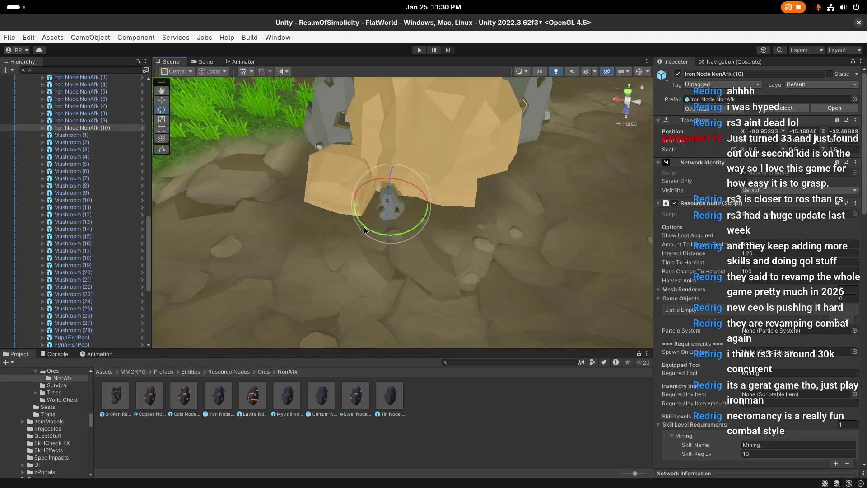
{"action": "mouse_move", "coordinate": [401, 230]}
{"action": "left_mouse_down"}
{"action": "mouse_move", "coordinate": [391, 212]}
{"action": "mouse_move", "coordinate": [374, 211]}
{"action": "left_mouse_up"}
{"action": "key", "text": "w"}
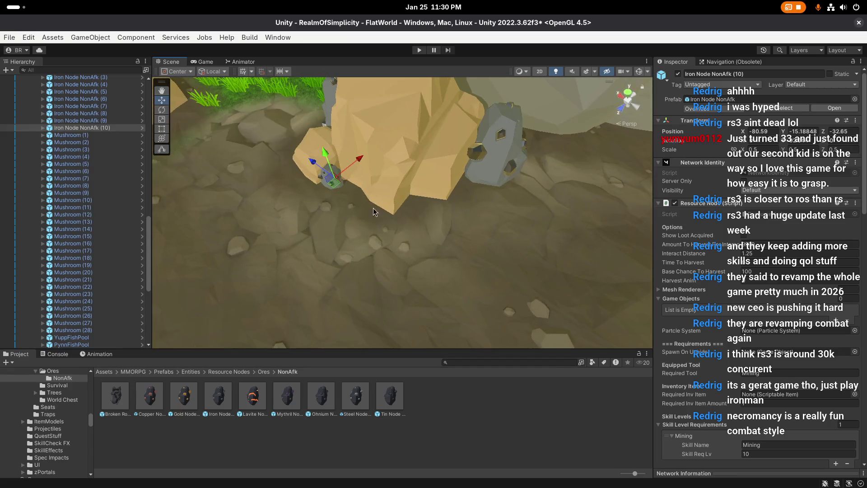
Add two more iron copies, (11) and (12), placing them nearby among the rocks
{"action": "key", "text": "ctrl+d"}
{"action": "mouse_move", "coordinate": [335, 189]}
{"action": "left_mouse_down"}
{"action": "mouse_move", "coordinate": [411, 203]}
{"action": "mouse_move", "coordinate": [371, 215]}
{"action": "mouse_move", "coordinate": [434, 200]}
{"action": "mouse_move", "coordinate": [480, 216]}
{"action": "mouse_move", "coordinate": [344, 222]}
{"action": "mouse_move", "coordinate": [401, 239]}
{"action": "mouse_move", "coordinate": [393, 215]}
{"action": "mouse_move", "coordinate": [367, 220]}
{"action": "left_mouse_up"}
{"action": "scroll", "coordinate": [426, 202], "scroll_direction": "down", "scroll_amount": 2}
{"action": "key", "text": "ctrl+d"}
{"action": "key", "text": "e"}
{"action": "scroll", "coordinate": [416, 237], "scroll_direction": "up", "scroll_amount": 2}
{"action": "key", "text": "w"}
{"action": "left_click_drag", "start_coordinate": [420, 228], "coordinate": [422, 219]}
Place Iron Node NonAfk (13) down-left of the rock, turned around its vertical axis
{"action": "key", "text": "ctrl+d"}
{"action": "mouse_move", "coordinate": [425, 172]}
{"action": "left_mouse_down"}
{"action": "mouse_move", "coordinate": [382, 195]}
{"action": "mouse_move", "coordinate": [390, 212]}
{"action": "left_mouse_up"}
{"action": "key", "text": "e"}
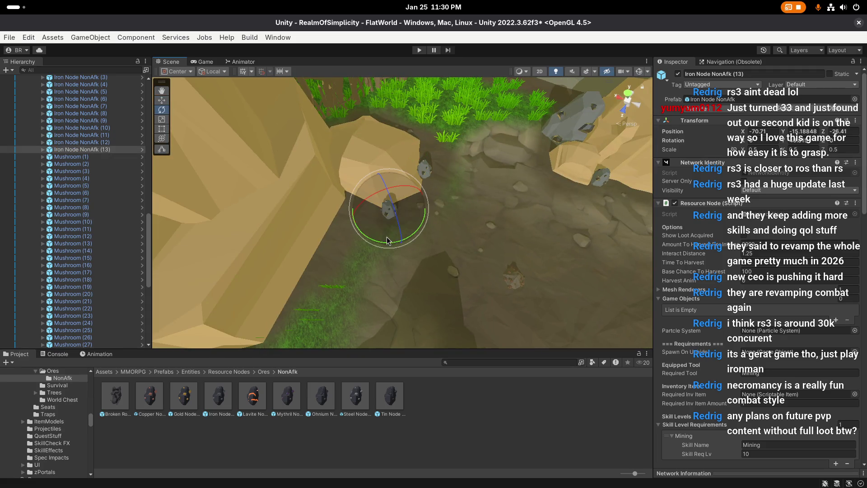
{"action": "key", "text": "f"}
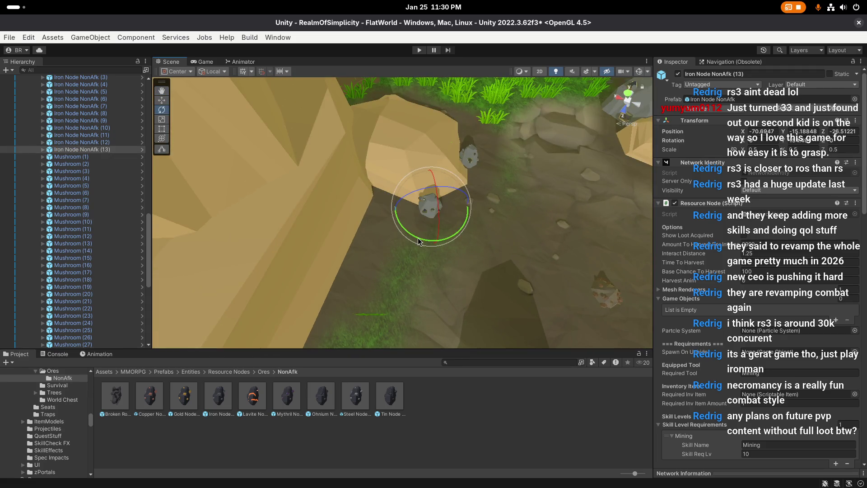
{"action": "mouse_move", "coordinate": [437, 237]}
{"action": "left_mouse_down"}
{"action": "mouse_move", "coordinate": [440, 227]}
{"action": "mouse_move", "coordinate": [423, 206]}
{"action": "left_mouse_up"}
{"action": "key", "text": "w"}
{"action": "mouse_move", "coordinate": [423, 212]}
{"action": "left_mouse_down"}
{"action": "mouse_move", "coordinate": [531, 209]}
{"action": "mouse_move", "coordinate": [375, 179]}
{"action": "left_mouse_up"}
{"action": "key", "text": "s"}
{"action": "mouse_move", "coordinate": [432, 197]}
{"action": "left_mouse_down"}
{"action": "mouse_move", "coordinate": [330, 194]}
{"action": "mouse_move", "coordinate": [361, 223]}
{"action": "mouse_move", "coordinate": [315, 188]}
{"action": "left_mouse_up"}
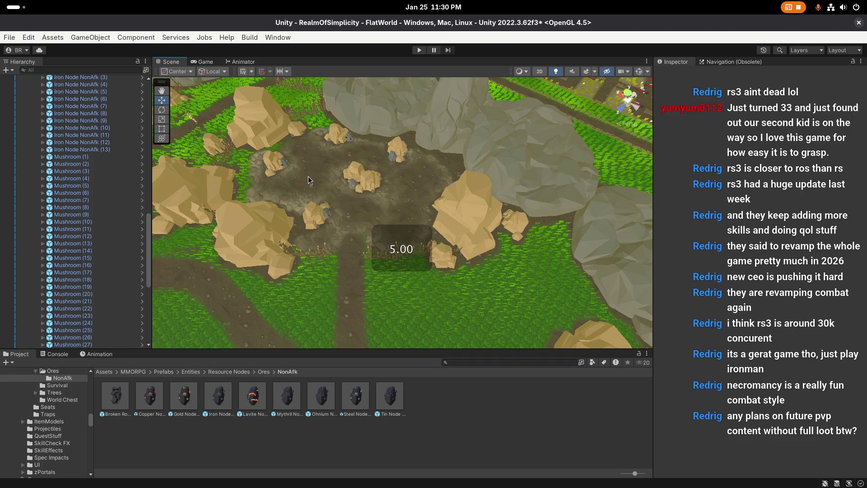
Save the scene with Ctrl+S, then use Save Project from the File menu
{"action": "key", "text": "ctrl+s"}
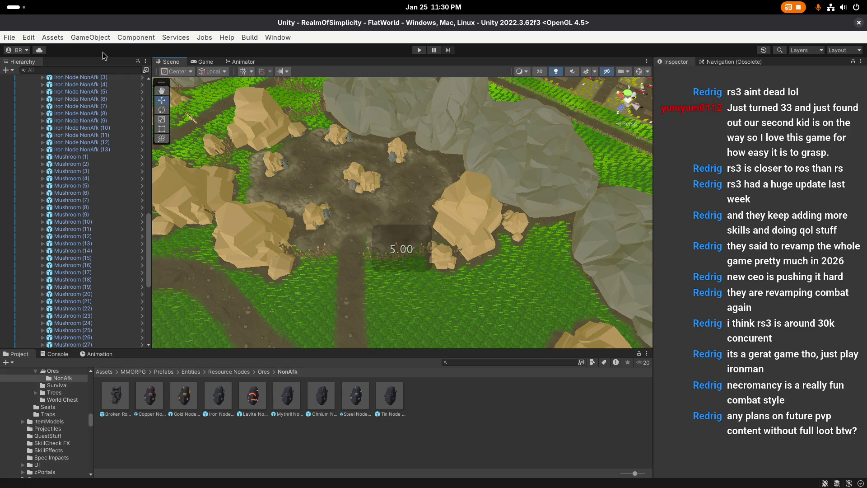
{"action": "left_click", "coordinate": [9, 38]}
{"action": "left_click", "coordinate": [39, 148]}
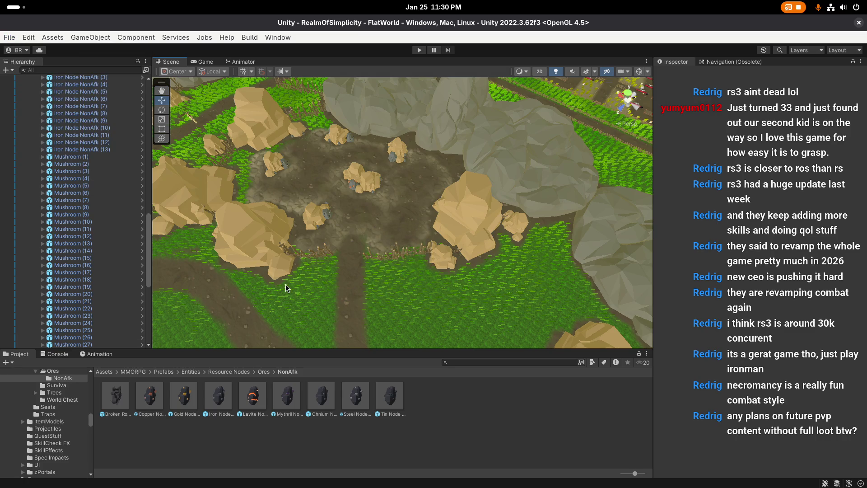
{"action": "scroll", "coordinate": [426, 308], "scroll_direction": "down", "scroll_amount": 5}
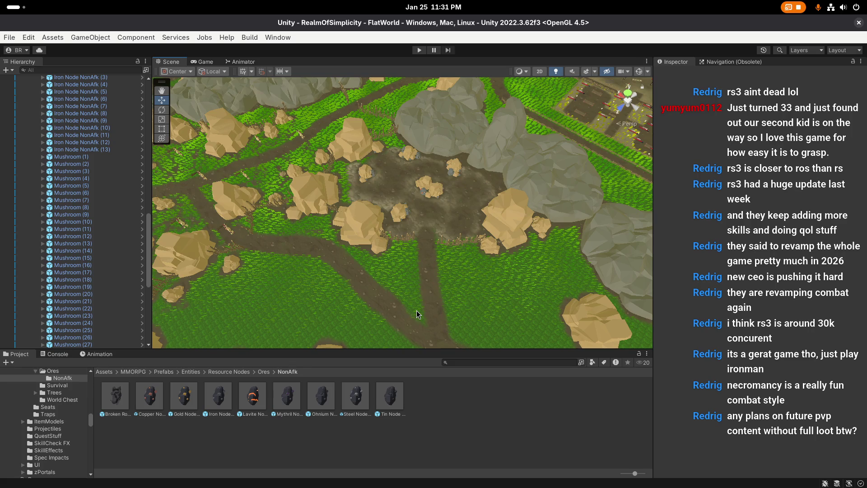
Fly the Scene view over the terrain, past the lake and town, toward the lava forge dungeon
{"action": "scroll", "coordinate": [416, 311], "scroll_direction": "up", "scroll_amount": 1}
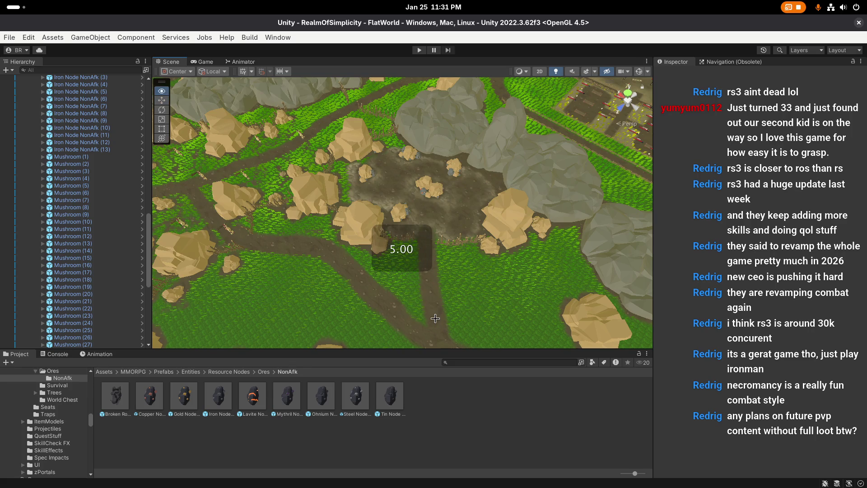
{"action": "right_click", "coordinate": [435, 318]}
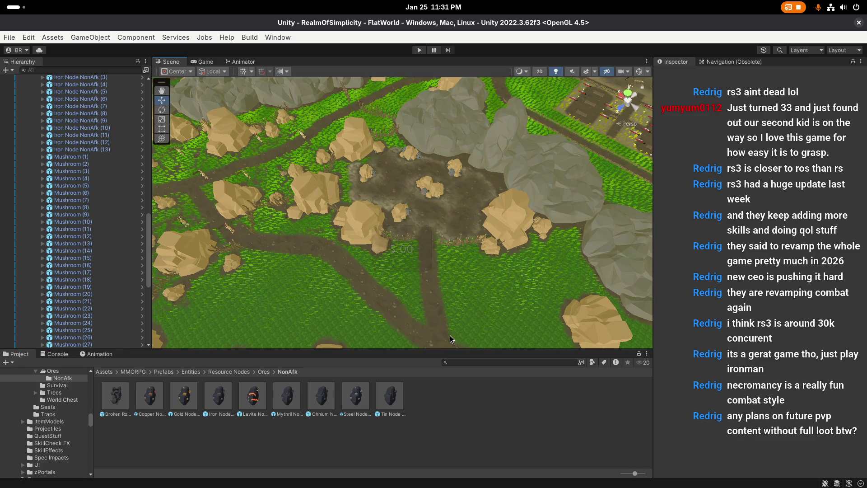
{"action": "right_click", "coordinate": [494, 308]}
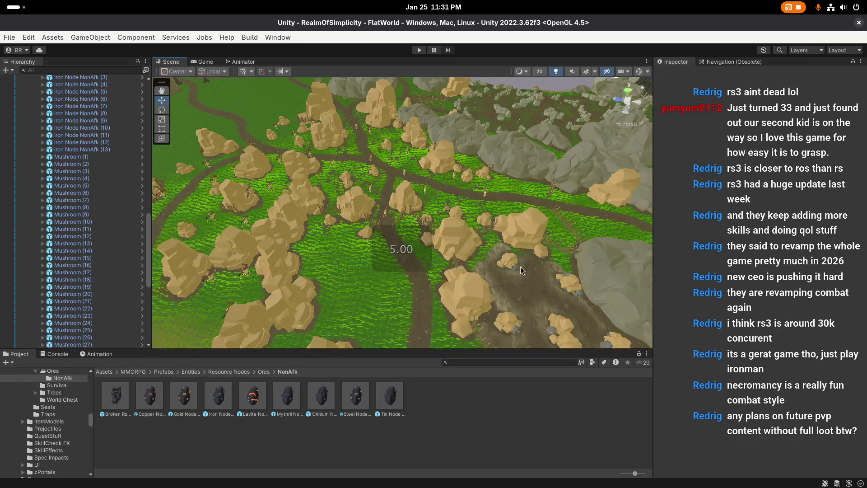
{"action": "right_click", "coordinate": [521, 270]}
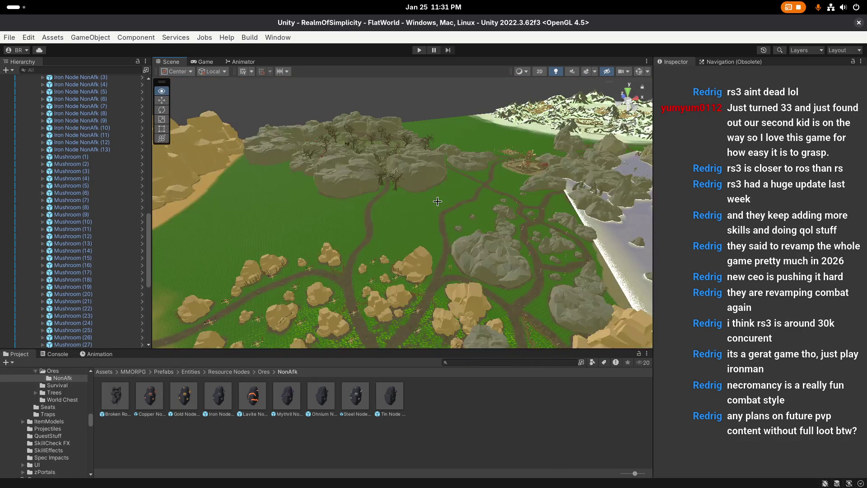
{"action": "right_click", "coordinate": [285, 221]}
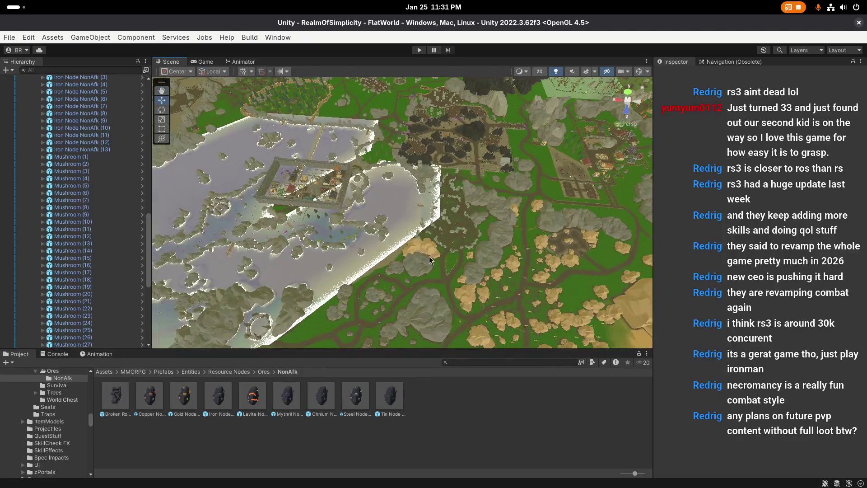
{"action": "scroll", "coordinate": [433, 236], "scroll_direction": "down", "scroll_amount": 5}
{"action": "mouse_move", "coordinate": [535, 248]}
{"action": "left_mouse_down"}
{"action": "mouse_move", "coordinate": [422, 204]}
{"action": "mouse_move", "coordinate": [431, 246]}
{"action": "mouse_move", "coordinate": [476, 237]}
{"action": "mouse_move", "coordinate": [446, 259]}
{"action": "mouse_move", "coordinate": [496, 209]}
{"action": "mouse_move", "coordinate": [583, 181]}
{"action": "mouse_move", "coordinate": [343, 205]}
{"action": "mouse_move", "coordinate": [404, 244]}
{"action": "left_mouse_up"}
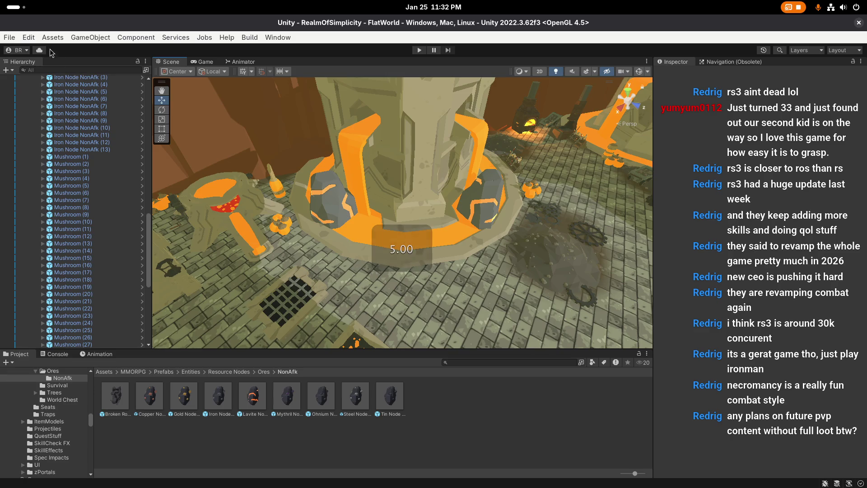
Save the project from the File menu and look around the lava forge interior
{"action": "left_click", "coordinate": [9, 37]}
{"action": "left_click", "coordinate": [48, 149]}
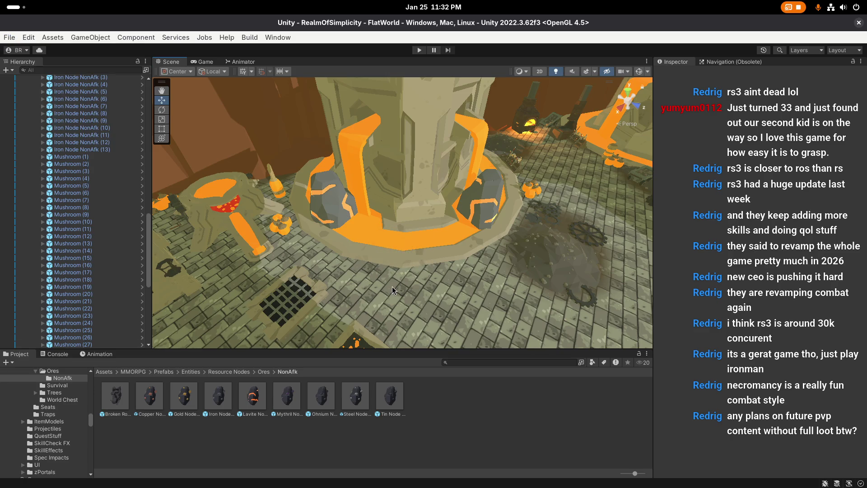
{"action": "mouse_move", "coordinate": [392, 286]}
{"action": "left_mouse_down"}
{"action": "mouse_move", "coordinate": [467, 230]}
{"action": "mouse_move", "coordinate": [459, 213]}
{"action": "mouse_move", "coordinate": [553, 205]}
{"action": "left_mouse_up"}
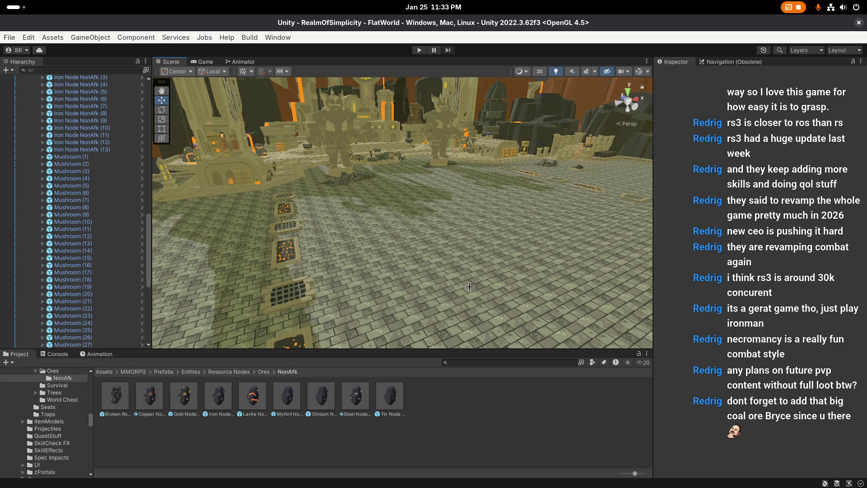
Circle the orange-lit lava pillar and fly toward the dungeon plaza
{"action": "scroll", "coordinate": [388, 238], "scroll_direction": "up", "scroll_amount": 2}
{"action": "mouse_move", "coordinate": [387, 238]}
{"action": "left_mouse_down"}
{"action": "mouse_move", "coordinate": [437, 285]}
{"action": "mouse_move", "coordinate": [387, 267]}
{"action": "left_mouse_up"}
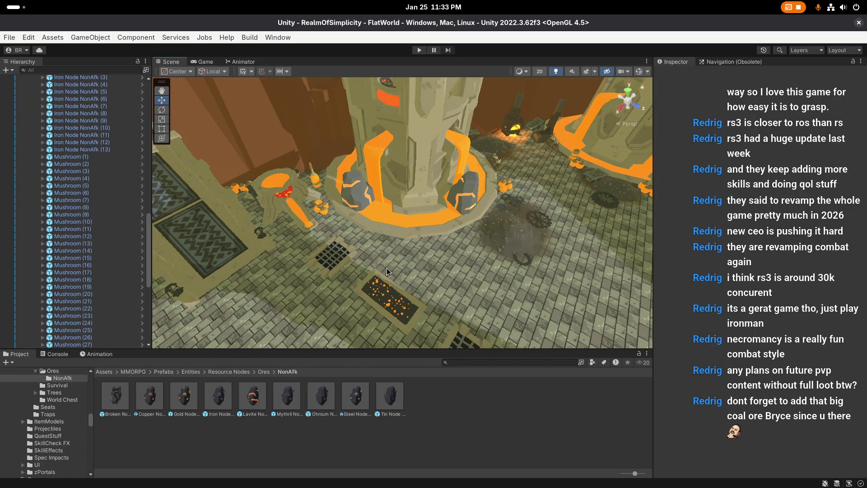
{"action": "scroll", "coordinate": [387, 267], "scroll_direction": "up", "scroll_amount": 1}
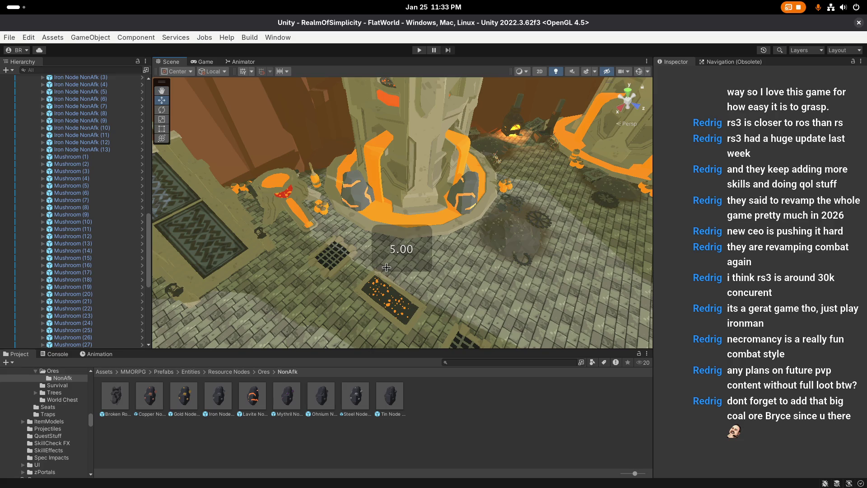
{"action": "mouse_move", "coordinate": [396, 278]}
{"action": "left_mouse_down"}
{"action": "mouse_move", "coordinate": [421, 231]}
{"action": "mouse_move", "coordinate": [455, 225]}
{"action": "left_mouse_up"}
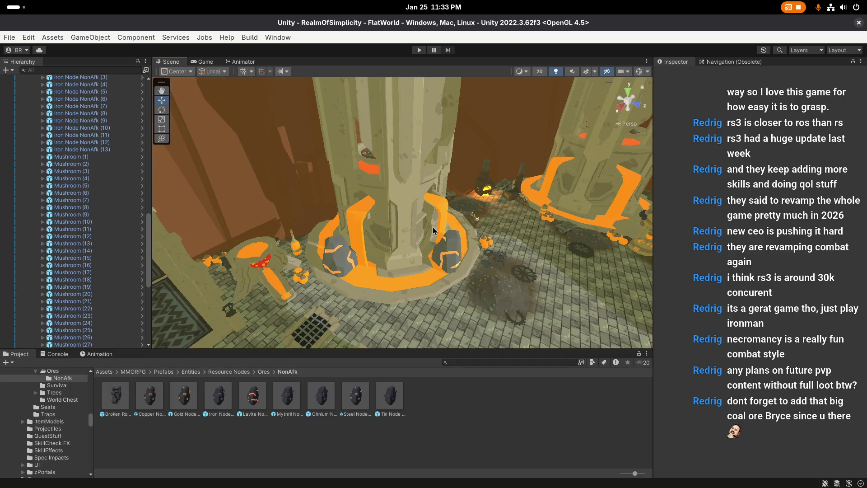
{"action": "mouse_move", "coordinate": [432, 230]}
{"action": "left_mouse_down"}
{"action": "mouse_move", "coordinate": [479, 278]}
{"action": "mouse_move", "coordinate": [427, 238]}
{"action": "mouse_move", "coordinate": [472, 233]}
{"action": "mouse_move", "coordinate": [422, 247]}
{"action": "mouse_move", "coordinate": [509, 245]}
{"action": "left_mouse_up"}
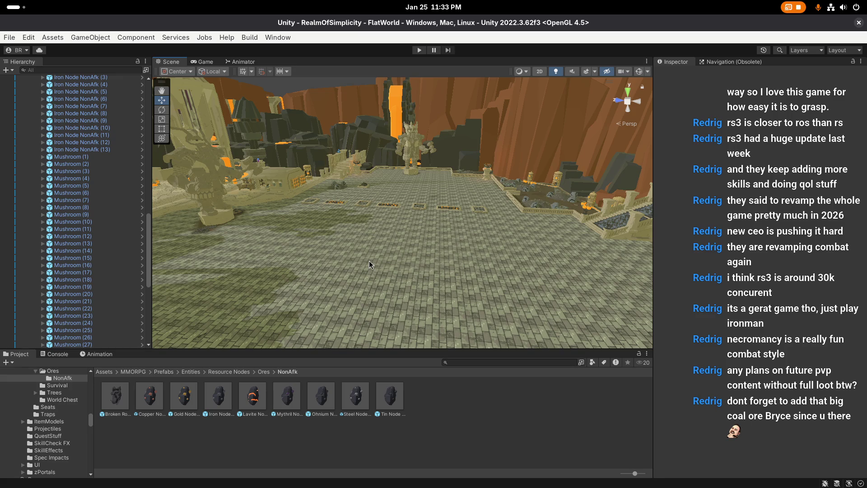
{"action": "mouse_move", "coordinate": [370, 264]}
{"action": "left_mouse_down"}
{"action": "mouse_move", "coordinate": [335, 302]}
{"action": "mouse_move", "coordinate": [348, 235]}
{"action": "mouse_move", "coordinate": [387, 223]}
{"action": "mouse_move", "coordinate": [332, 230]}
{"action": "mouse_move", "coordinate": [306, 255]}
{"action": "mouse_move", "coordinate": [479, 241]}
{"action": "mouse_move", "coordinate": [440, 237]}
{"action": "mouse_move", "coordinate": [514, 258]}
{"action": "mouse_move", "coordinate": [446, 234]}
{"action": "left_mouse_up"}
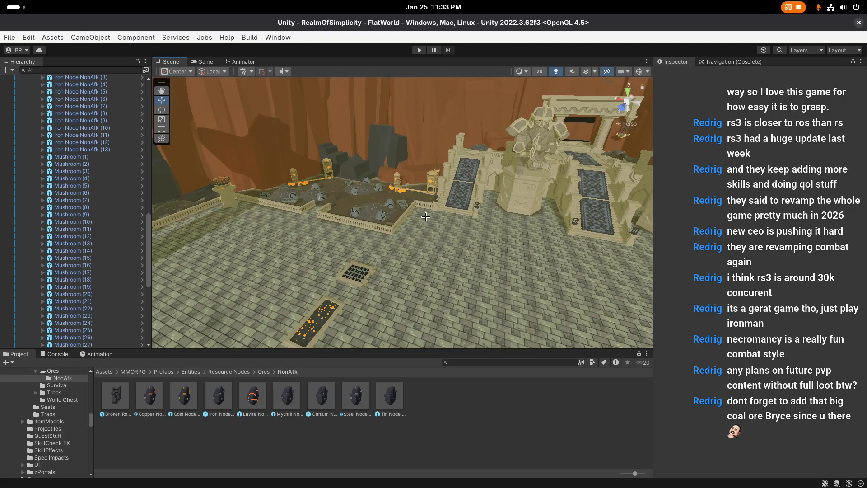
{"action": "left_click", "coordinate": [9, 37]}
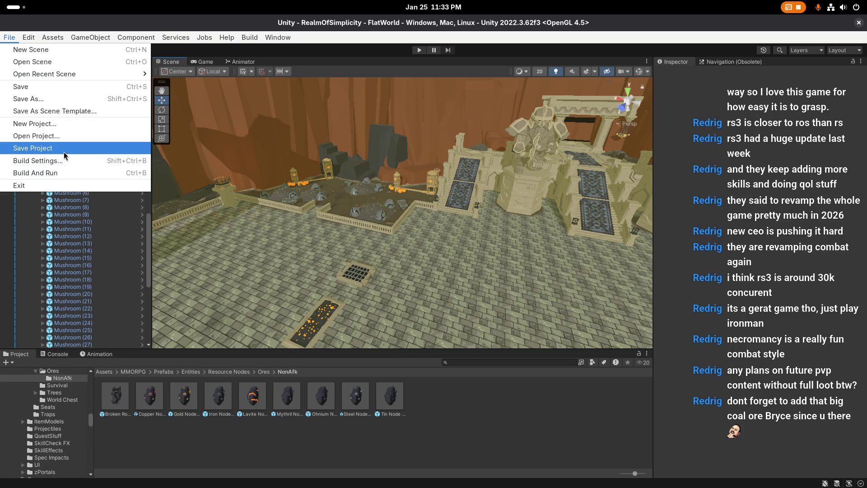
{"action": "left_click", "coordinate": [391, 216]}
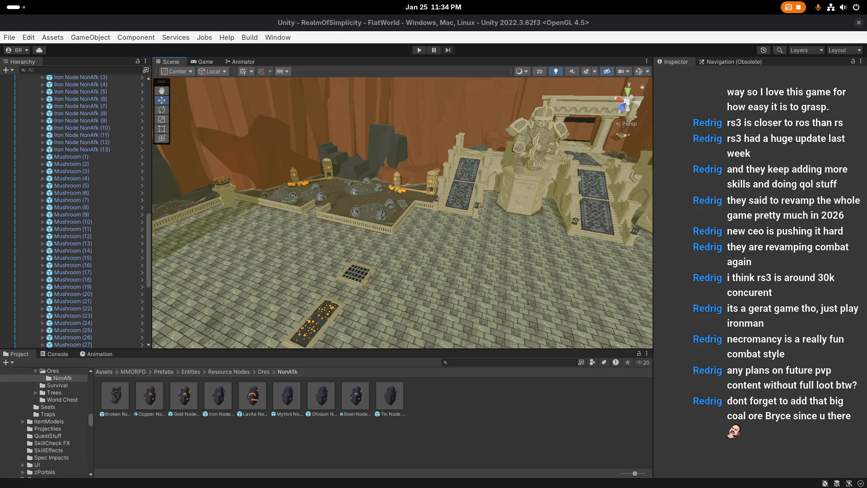
{"action": "right_click", "coordinate": [515, 269]}
{"action": "left_click_drag", "start_coordinate": [529, 236], "coordinate": [429, 261]}
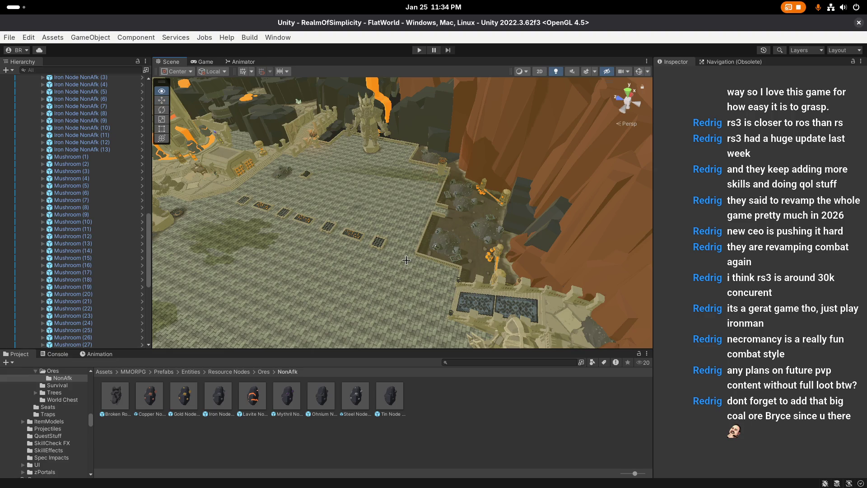
Check the Coal Node prefab in the Ores folder, then drop Coal Node (1) among the pit's boulders
{"action": "scroll", "coordinate": [407, 261], "scroll_direction": "up", "scroll_amount": 2}
{"action": "key", "text": "w"}
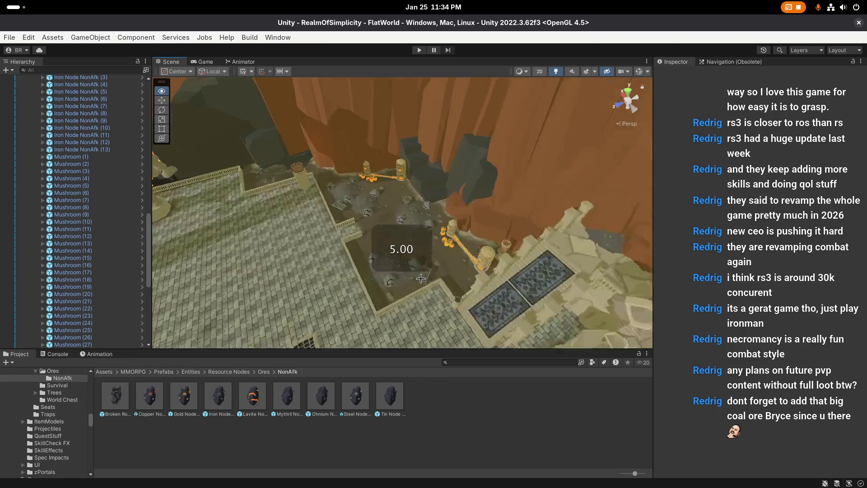
{"action": "left_click_drag", "start_coordinate": [452, 278], "coordinate": [234, 386]}
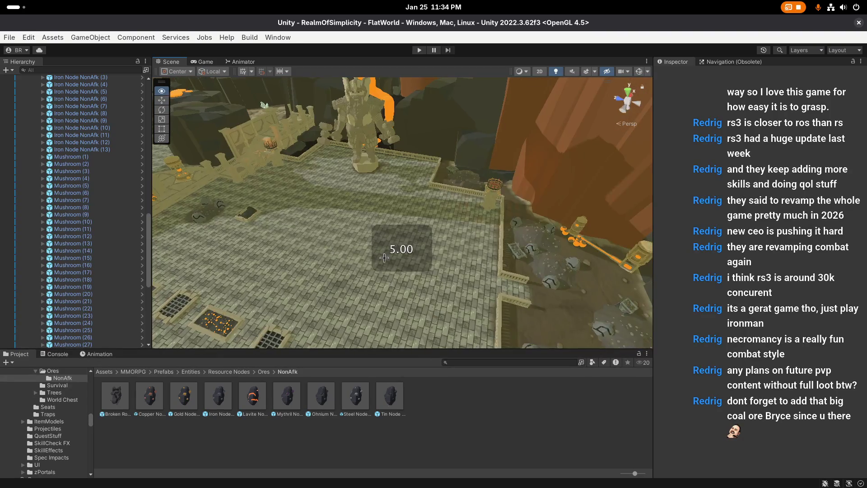
{"action": "left_click", "coordinate": [264, 371]}
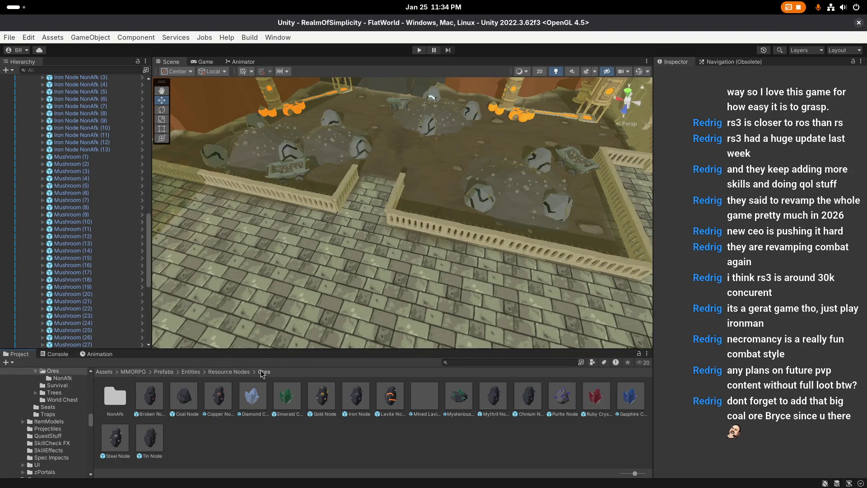
{"action": "double_click", "coordinate": [185, 398]}
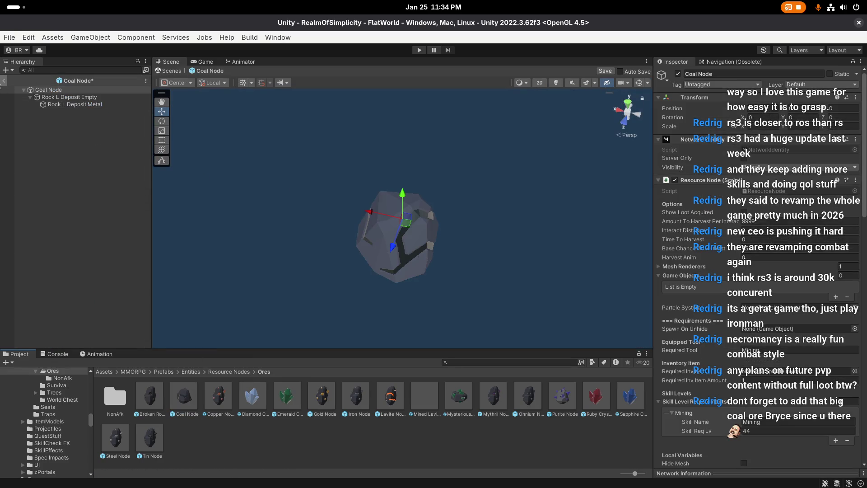
{"action": "left_click", "coordinate": [2, 83]}
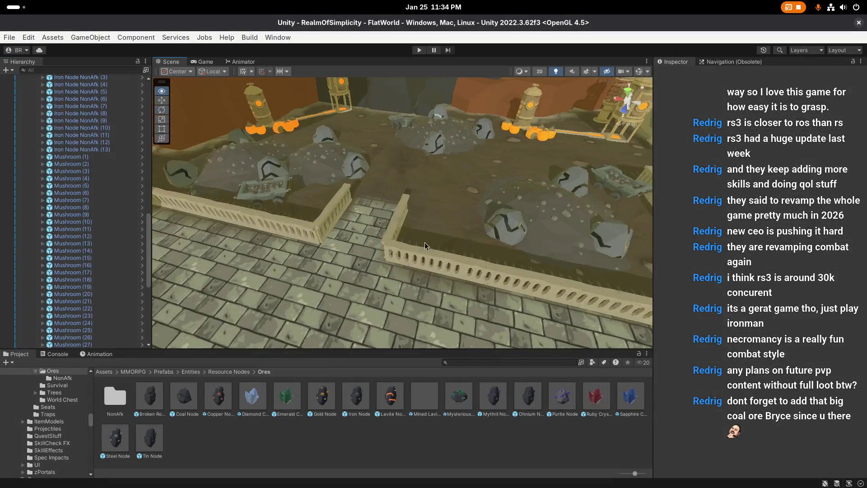
{"action": "mouse_move", "coordinate": [194, 397]}
{"action": "left_mouse_down"}
{"action": "mouse_move", "coordinate": [441, 227]}
{"action": "mouse_move", "coordinate": [427, 252]}
{"action": "left_mouse_up"}
{"action": "scroll", "coordinate": [427, 252], "scroll_direction": "down", "scroll_amount": 1}
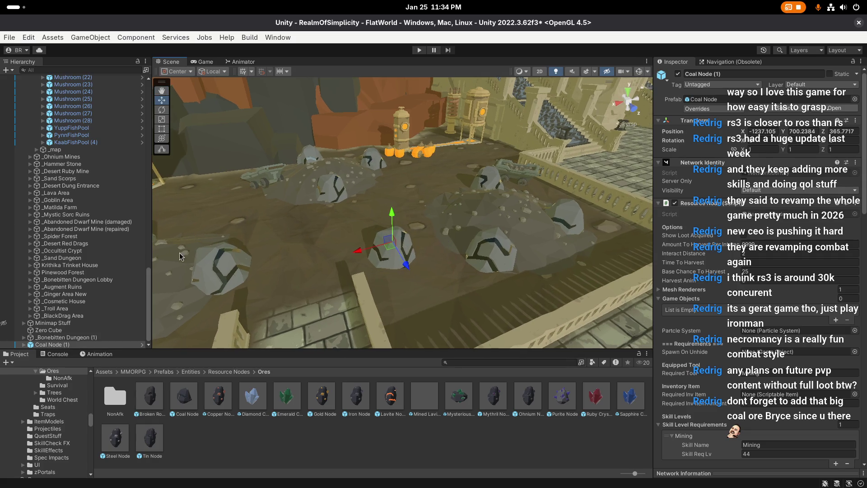
Set Coal Node (1)'s Transform scale to 1.5 on X, Y and Z
{"action": "scroll", "coordinate": [747, 221], "scroll_direction": "down", "scroll_amount": 10}
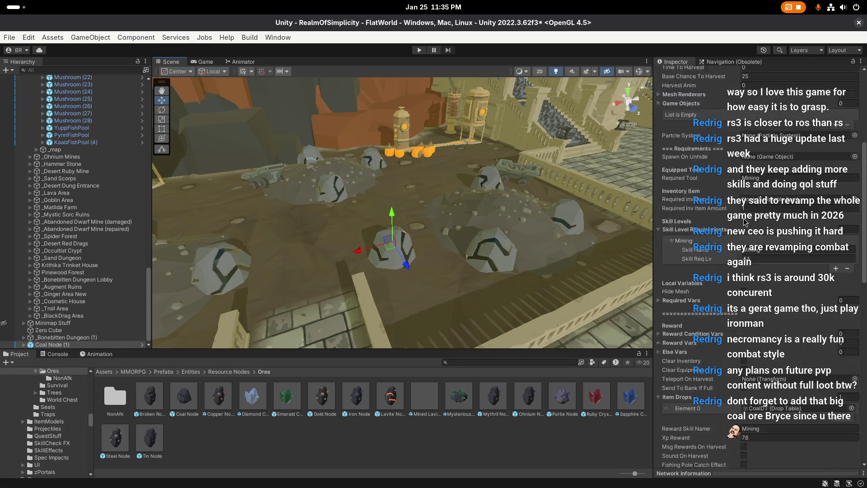
{"action": "left_click", "coordinate": [92, 345]}
{"action": "scroll", "coordinate": [761, 152], "scroll_direction": "up", "scroll_amount": 10}
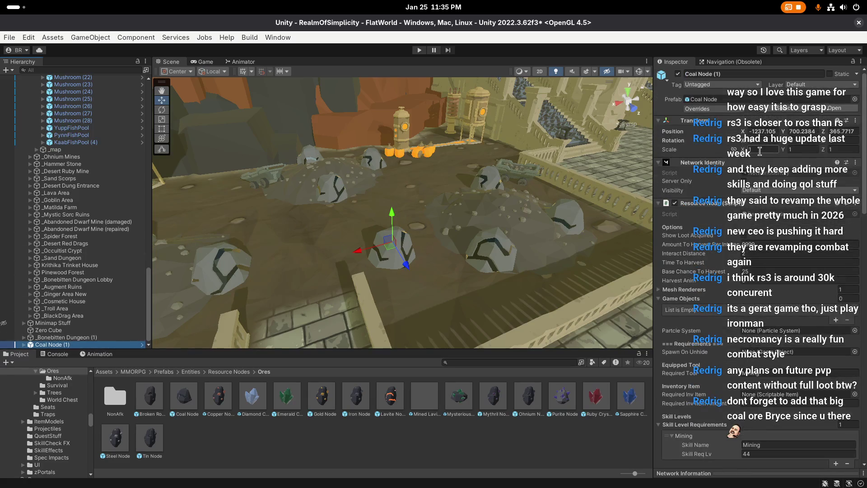
{"action": "left_click", "coordinate": [760, 151]}
{"action": "type", "text": "1.5"}
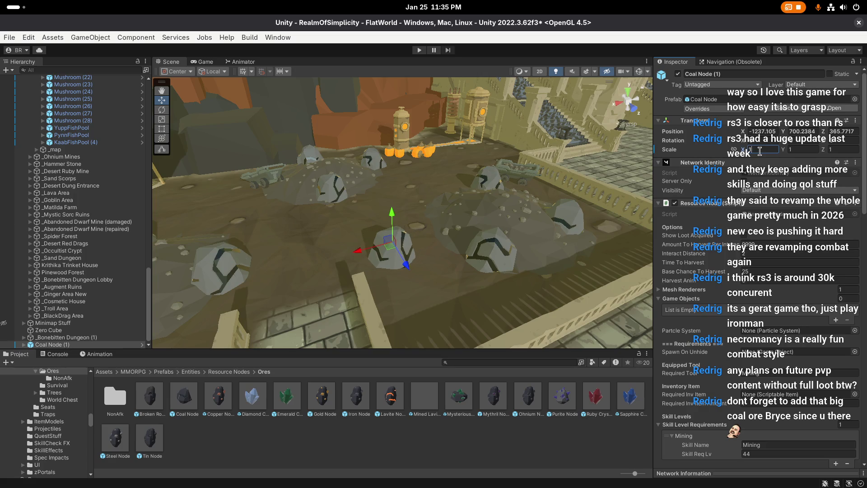
{"action": "key", "text": "Tab"}
{"action": "type", "text": "1.5"}
{"action": "key", "text": "Tab"}
{"action": "type", "text": "1.5"}
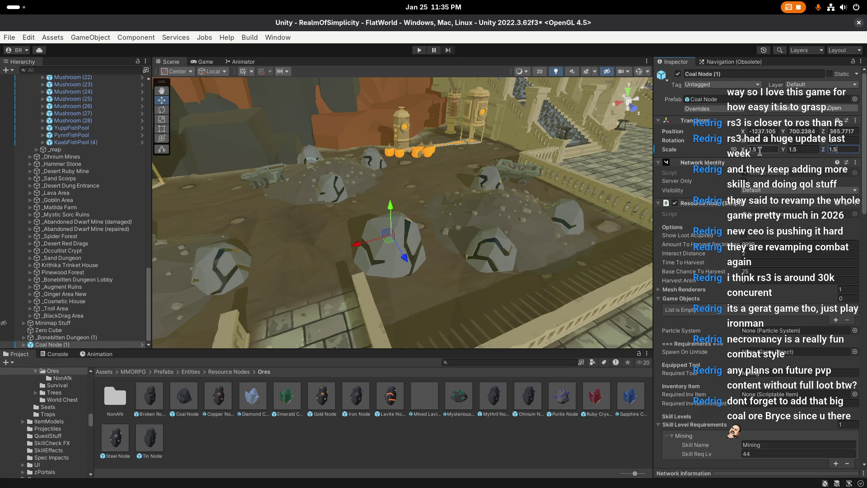
{"action": "scroll", "coordinate": [338, 196], "scroll_direction": "up", "scroll_amount": 2}
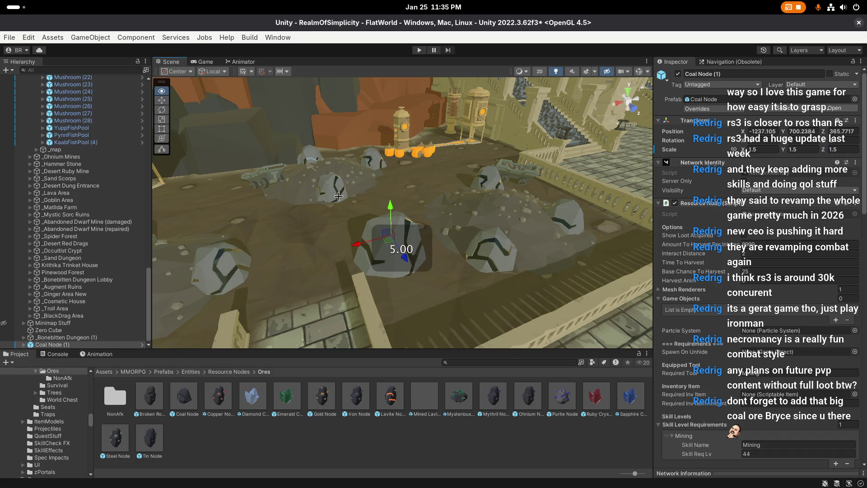
{"action": "key", "text": "s"}
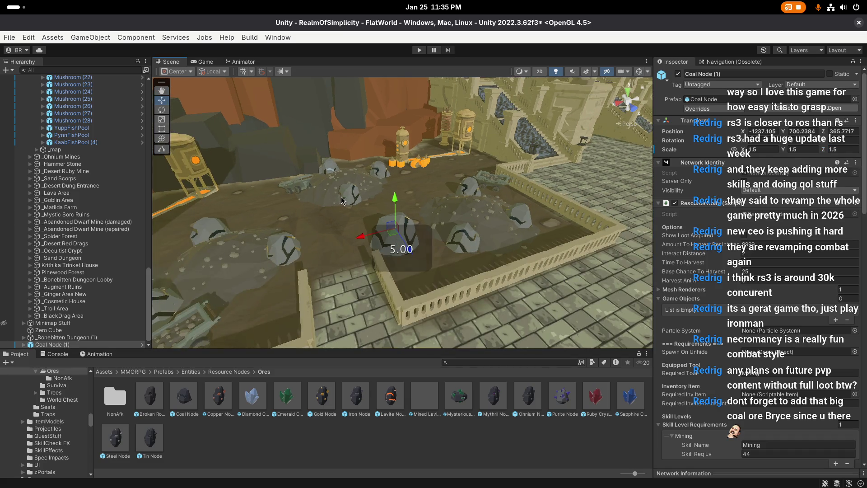
{"action": "left_click_drag", "start_coordinate": [341, 210], "coordinate": [345, 212]}
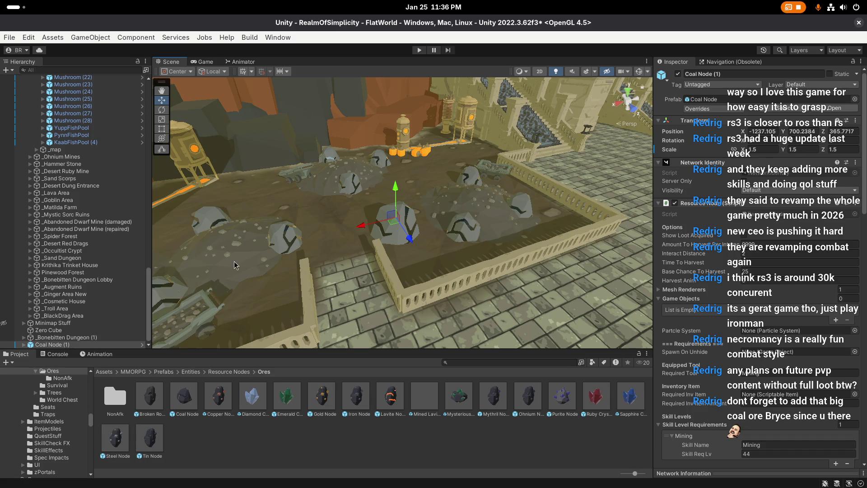
Delete Coal Node (1) from the ore pit
{"action": "right_click", "coordinate": [360, 307]}
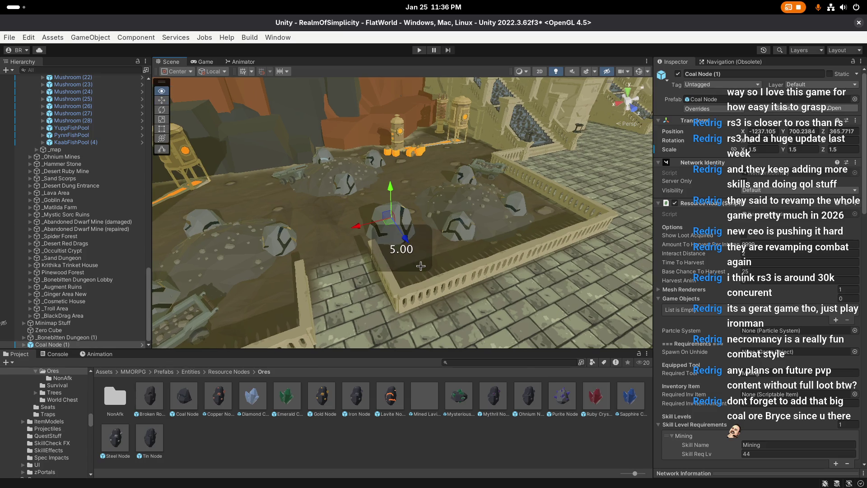
{"action": "scroll", "coordinate": [423, 269], "scroll_direction": "down", "scroll_amount": 10}
{"action": "scroll", "coordinate": [430, 294], "scroll_direction": "up", "scroll_amount": 10}
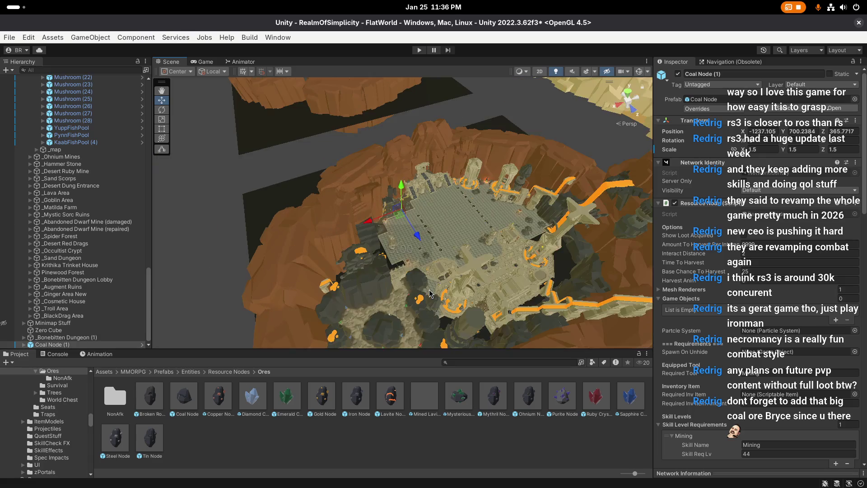
{"action": "scroll", "coordinate": [431, 293], "scroll_direction": "down", "scroll_amount": 3}
{"action": "scroll", "coordinate": [430, 293], "scroll_direction": "up", "scroll_amount": 3}
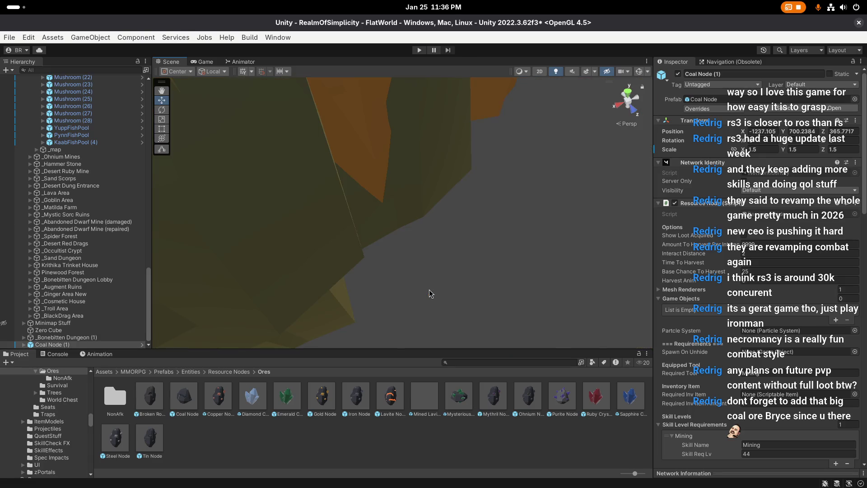
{"action": "scroll", "coordinate": [429, 294], "scroll_direction": "down", "scroll_amount": 3}
{"action": "scroll", "coordinate": [434, 277], "scroll_direction": "up", "scroll_amount": 2}
{"action": "scroll", "coordinate": [434, 277], "scroll_direction": "up", "scroll_amount": 5}
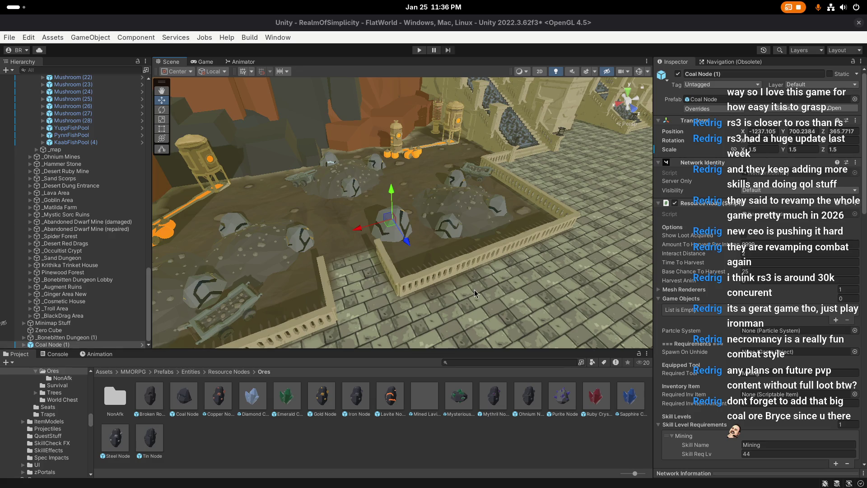
{"action": "left_click", "coordinate": [60, 347]}
{"action": "key", "text": "Delete"}
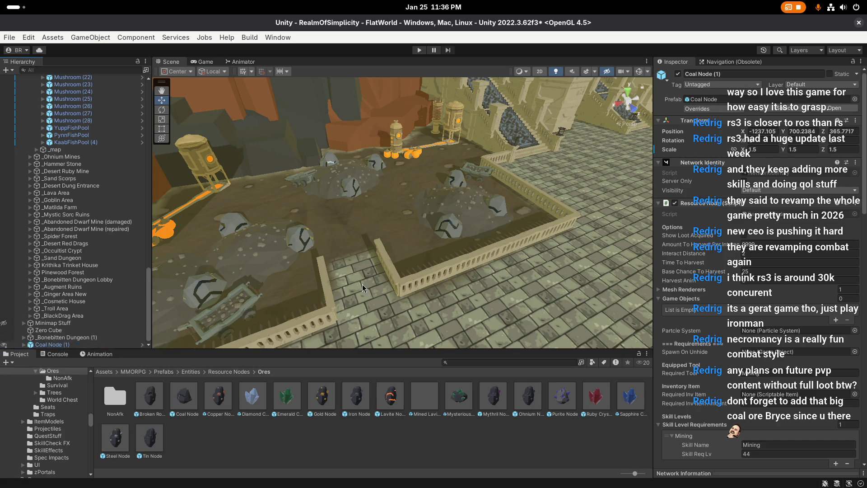
Exit free-look and save the scene
{"action": "scroll", "coordinate": [360, 246], "scroll_direction": "up", "scroll_amount": 2}
{"action": "right_click", "coordinate": [360, 246]}
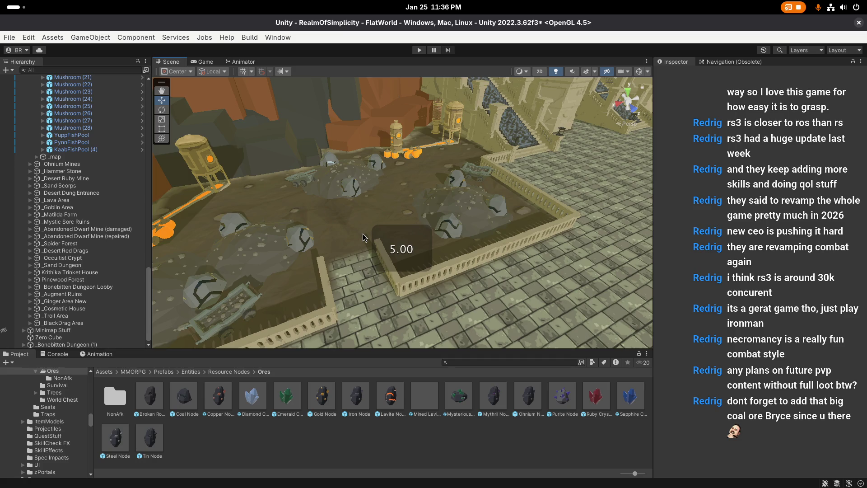
{"action": "key", "text": "ctrl+s"}
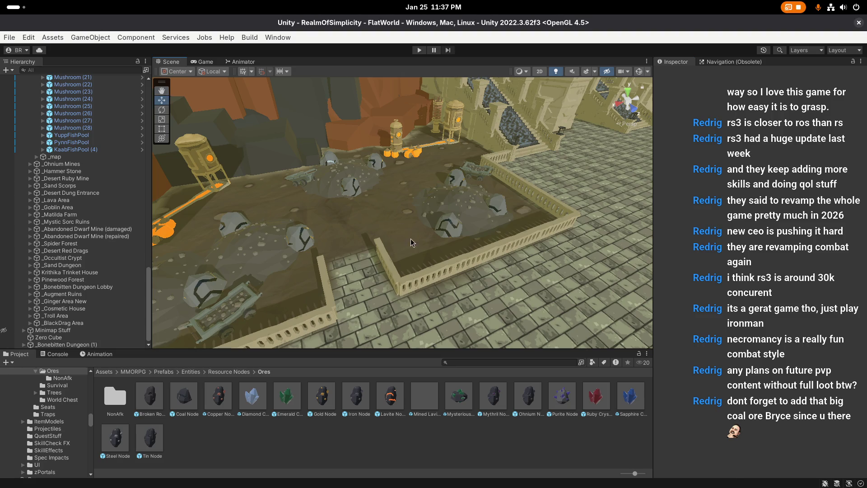
Trash the newest screenshot in Files and switch to Visual Studio Code
{"action": "key", "text": "super"}
{"action": "left_click", "coordinate": [612, 375]}
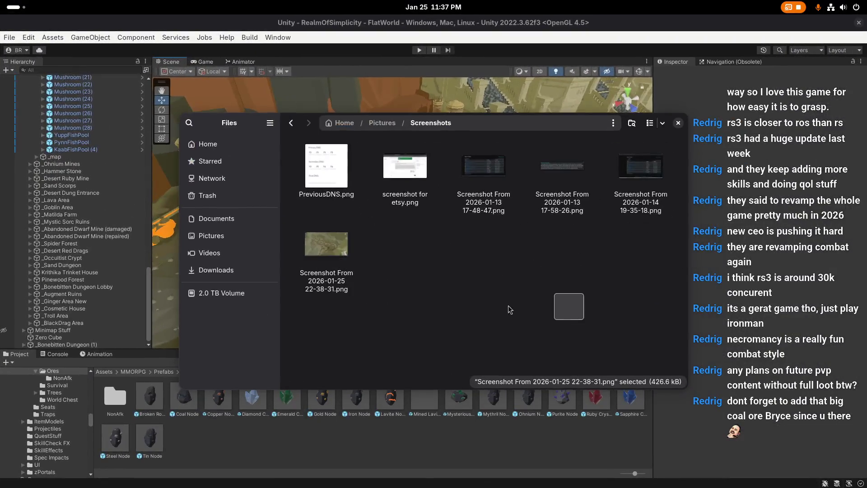
{"action": "left_click", "coordinate": [332, 256]}
{"action": "key", "text": "Delete"}
{"action": "key", "text": "ctrl+w"}
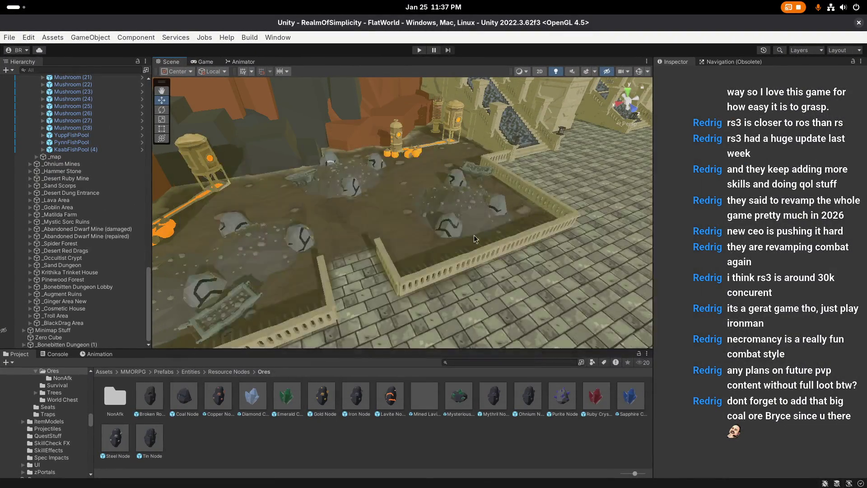
{"action": "key", "text": "super"}
{"action": "left_click", "coordinate": [549, 196]}
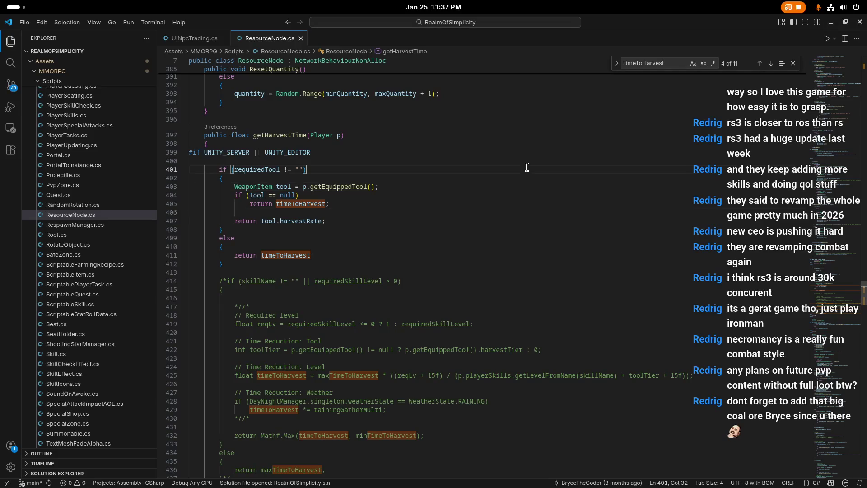
Close the ResourceNode.cs and UINpcTrading.cs editor tabs
{"action": "scroll", "coordinate": [408, 193], "scroll_direction": "up", "scroll_amount": 5}
{"action": "scroll", "coordinate": [392, 136], "scroll_direction": "up", "scroll_amount": 3}
{"action": "left_click", "coordinate": [364, 185]}
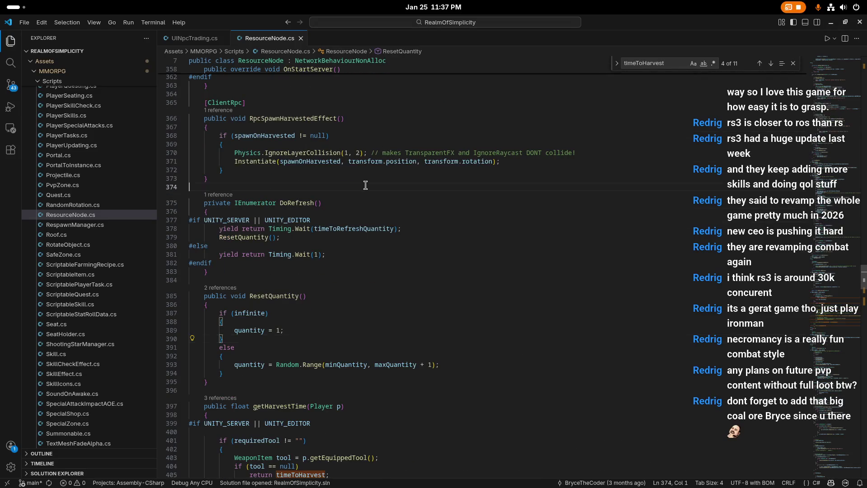
{"action": "scroll", "coordinate": [365, 185], "scroll_direction": "up", "scroll_amount": 3}
{"action": "scroll", "coordinate": [289, 192], "scroll_direction": "up", "scroll_amount": 4}
{"action": "left_click", "coordinate": [274, 224]}
{"action": "scroll", "coordinate": [274, 224], "scroll_direction": "up", "scroll_amount": 5}
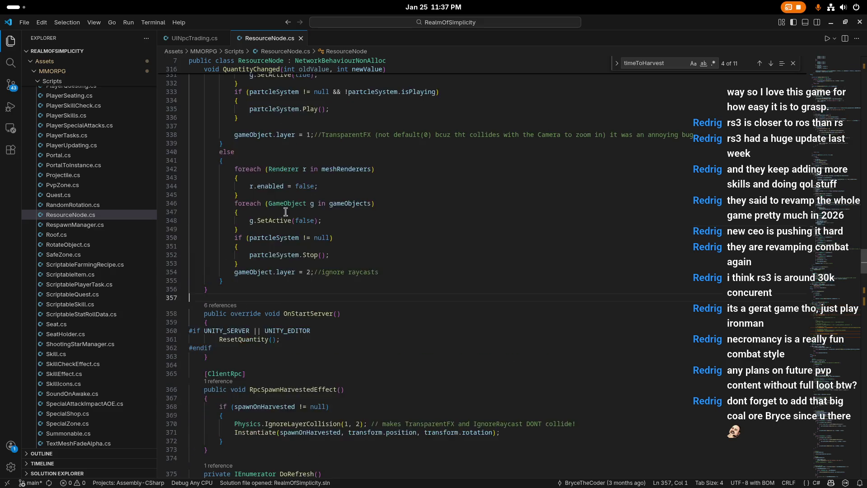
{"action": "left_click", "coordinate": [301, 39]}
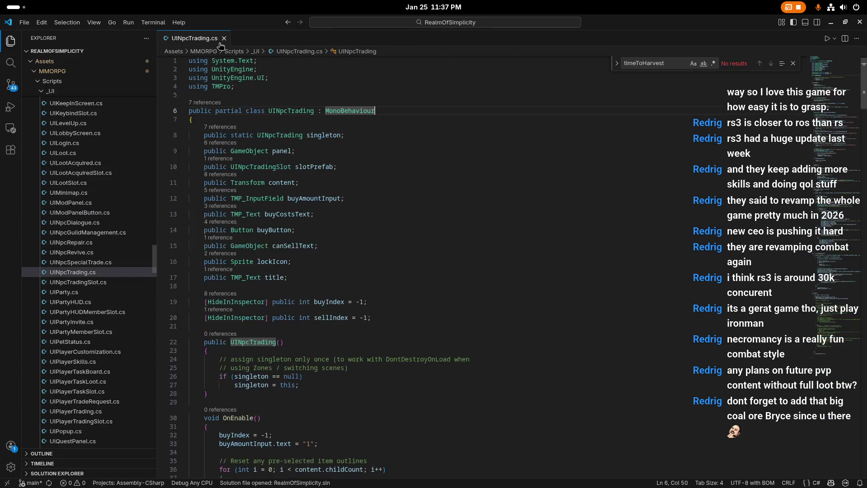
{"action": "left_click", "coordinate": [223, 38]}
Scroll the Explorer and bring up the project-wide search panel
{"action": "scroll", "coordinate": [81, 244], "scroll_direction": "down", "scroll_amount": 15}
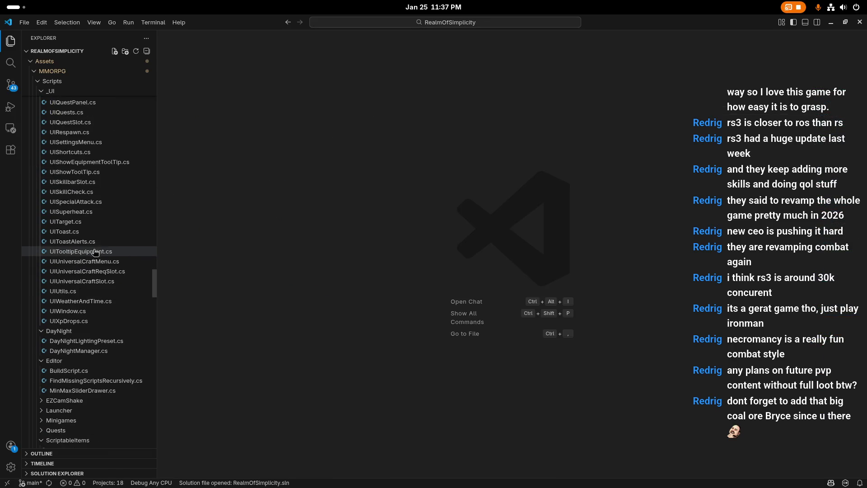
{"action": "scroll", "coordinate": [113, 268], "scroll_direction": "down", "scroll_amount": 1}
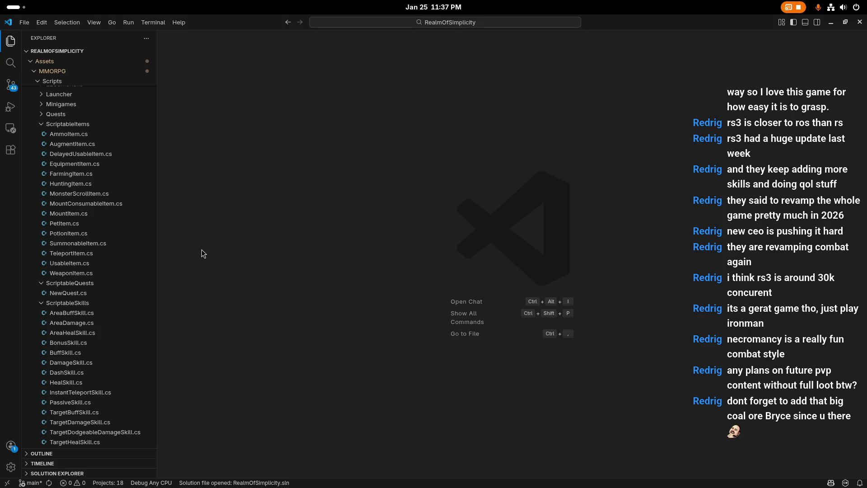
{"action": "scroll", "coordinate": [67, 231], "scroll_direction": "down", "scroll_amount": 5}
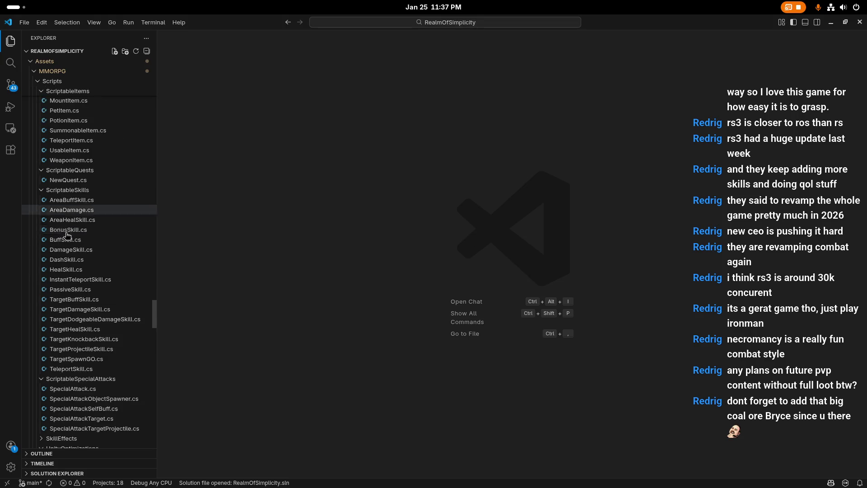
{"action": "left_click", "coordinate": [11, 62]}
Search the project for 'Item', then open Item.cs from the Scripts folder
{"action": "type", "text": "Item"}
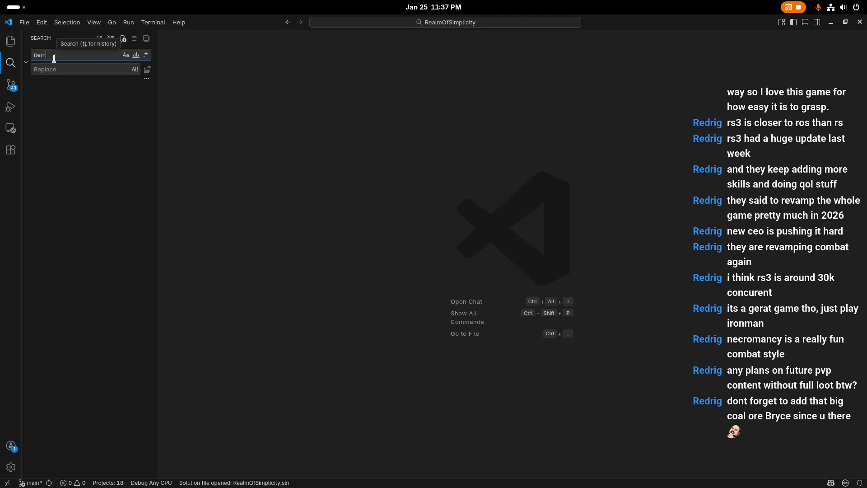
{"action": "double_click", "coordinate": [58, 52]}
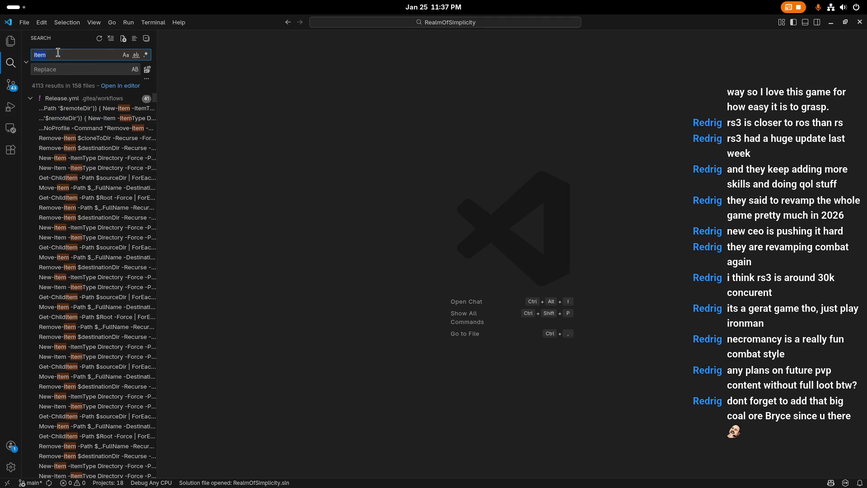
{"action": "left_click", "coordinate": [11, 40]}
{"action": "scroll", "coordinate": [78, 226], "scroll_direction": "down", "scroll_amount": 3}
{"action": "scroll", "coordinate": [78, 226], "scroll_direction": "down", "scroll_amount": 20}
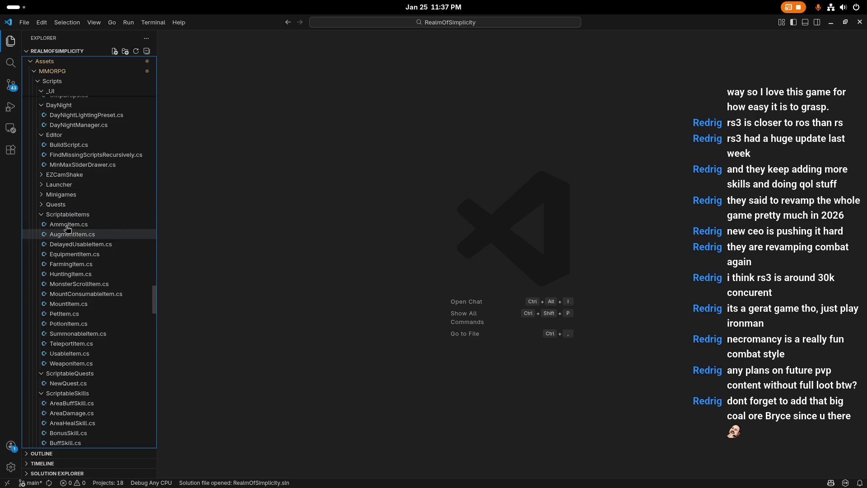
{"action": "scroll", "coordinate": [63, 231], "scroll_direction": "down", "scroll_amount": 15}
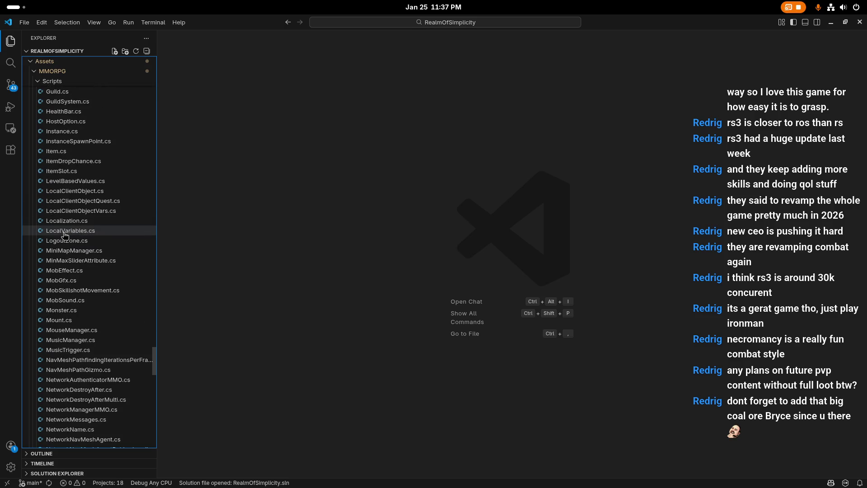
{"action": "scroll", "coordinate": [66, 234], "scroll_direction": "down", "scroll_amount": 10}
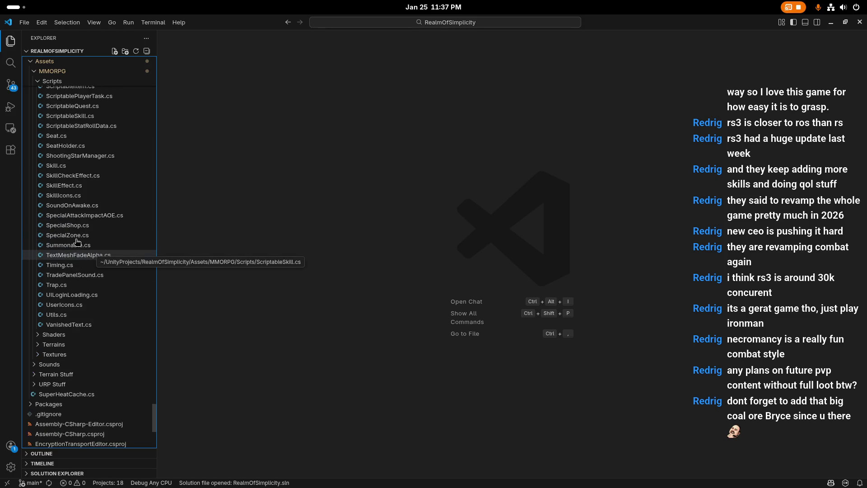
{"action": "scroll", "coordinate": [80, 247], "scroll_direction": "up", "scroll_amount": 15}
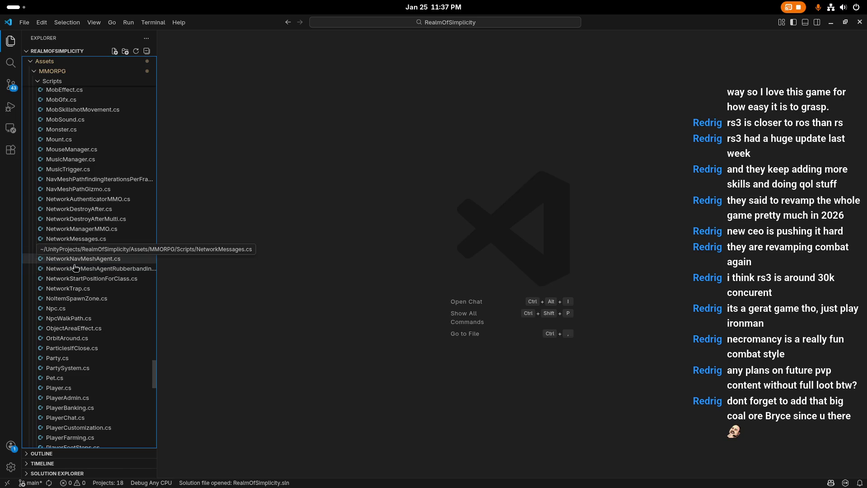
{"action": "scroll", "coordinate": [75, 217], "scroll_direction": "up", "scroll_amount": 15}
{"action": "left_click", "coordinate": [56, 175]}
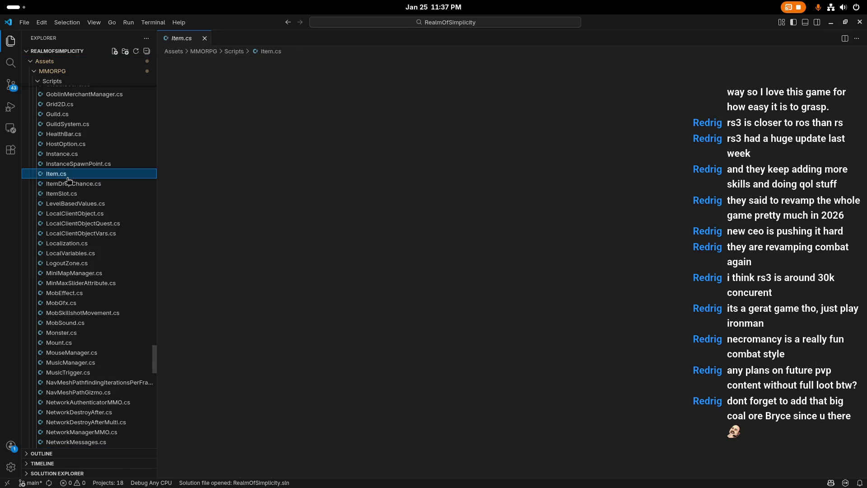
Dismiss the previous search and return to the top of Item.cs
{"action": "scroll", "coordinate": [411, 201], "scroll_direction": "up", "scroll_amount": 10}
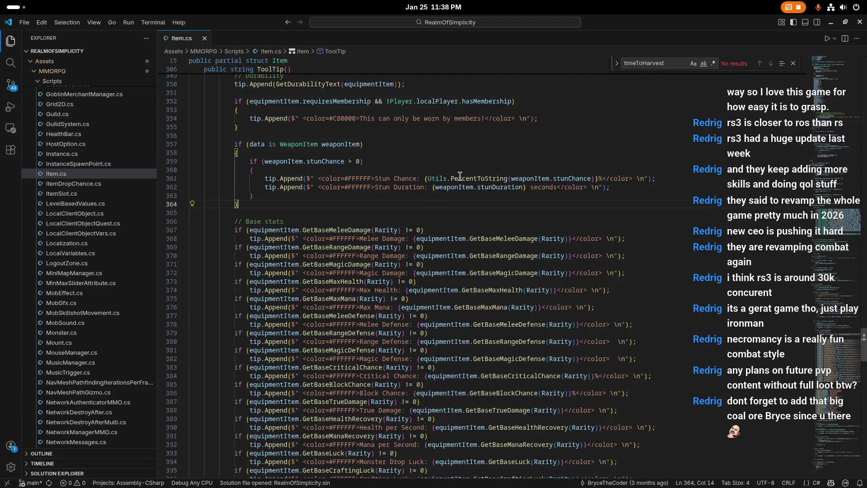
{"action": "scroll", "coordinate": [459, 176], "scroll_direction": "up", "scroll_amount": 15}
{"action": "left_click", "coordinate": [497, 207]}
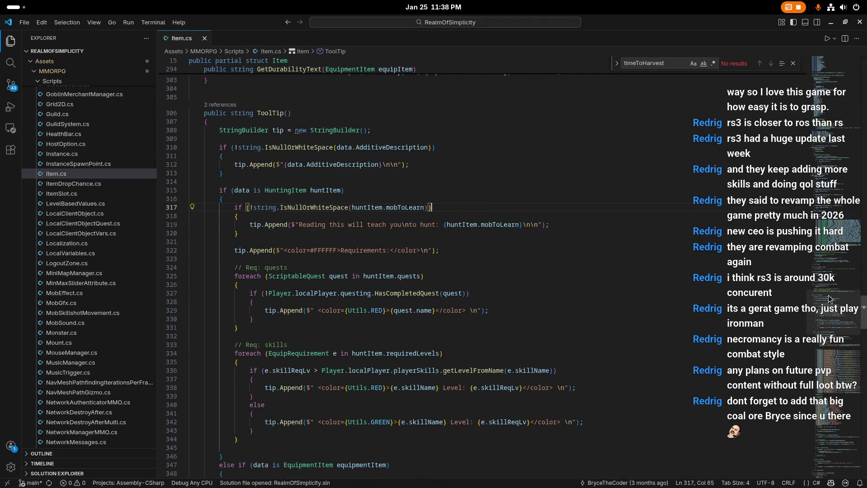
{"action": "left_click", "coordinate": [833, 63]}
{"action": "left_click", "coordinate": [793, 63]}
{"action": "left_click", "coordinate": [610, 89]}
Search Item.cs for 'locked', then for LockedRarity, which gives 2 matches
{"action": "key", "text": "ctrl+f"}
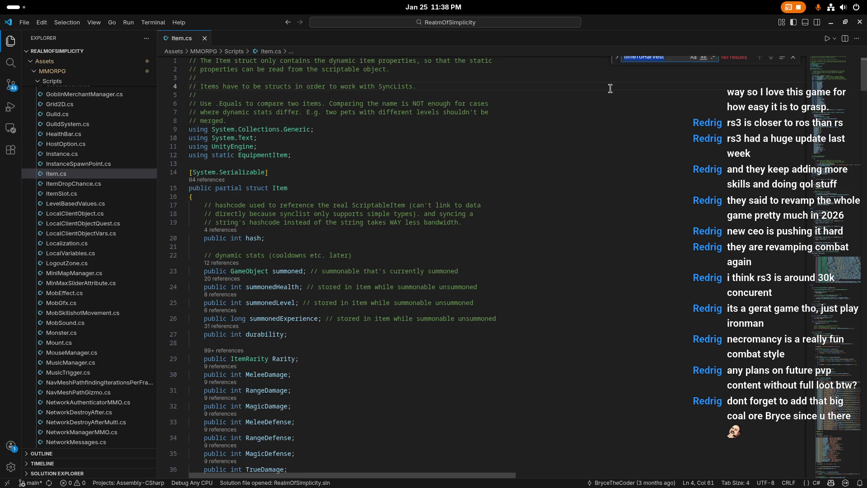
{"action": "type", "text": "locked"}
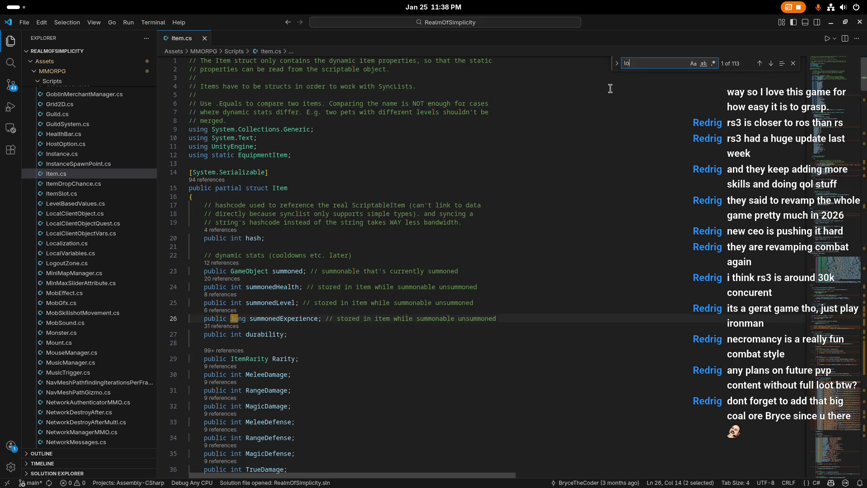
{"action": "key", "text": "Escape"}
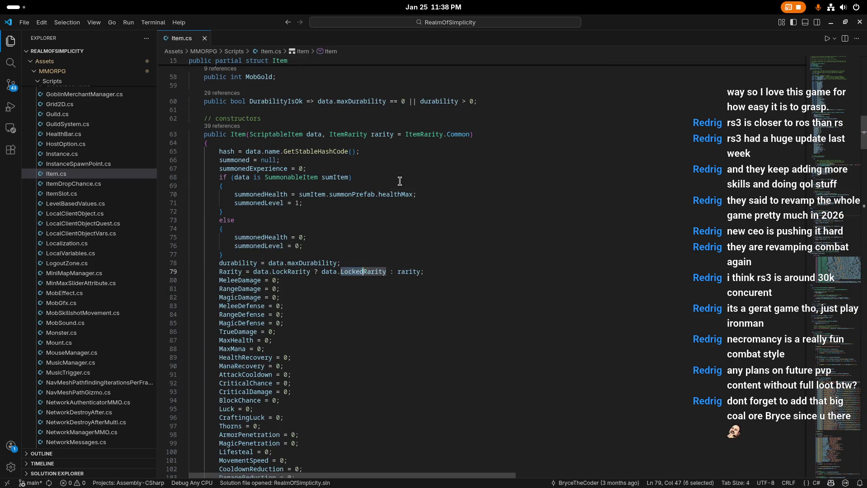
{"action": "double_click", "coordinate": [368, 271]}
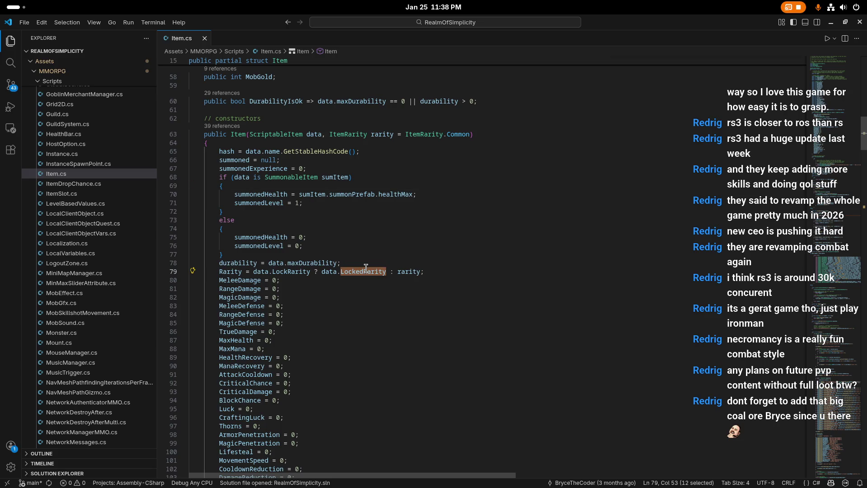
{"action": "key", "text": "ctrl+f"}
{"action": "scroll", "coordinate": [417, 168], "scroll_direction": "up", "scroll_amount": 1}
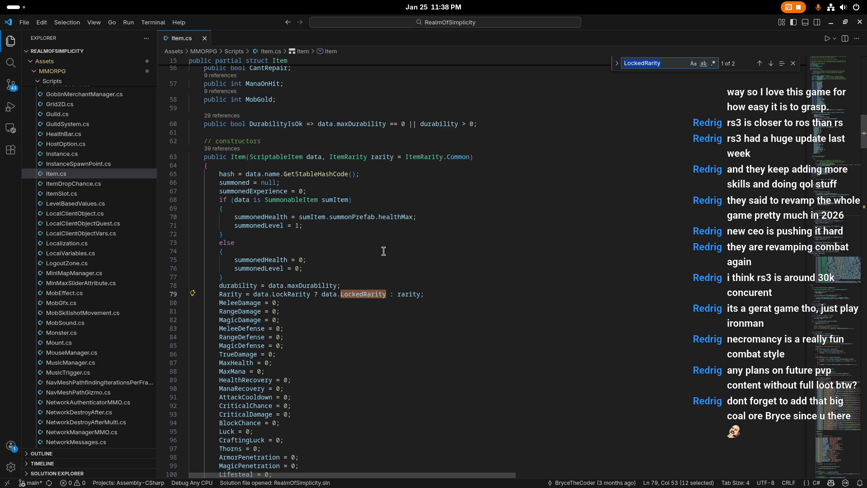
{"action": "scroll", "coordinate": [383, 251], "scroll_direction": "down", "scroll_amount": 1}
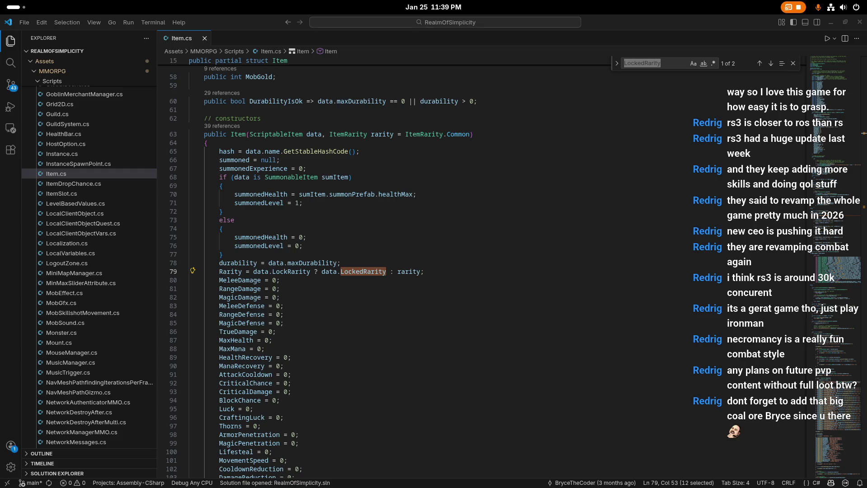
{"action": "key", "text": "super"}
{"action": "key", "text": "super"}
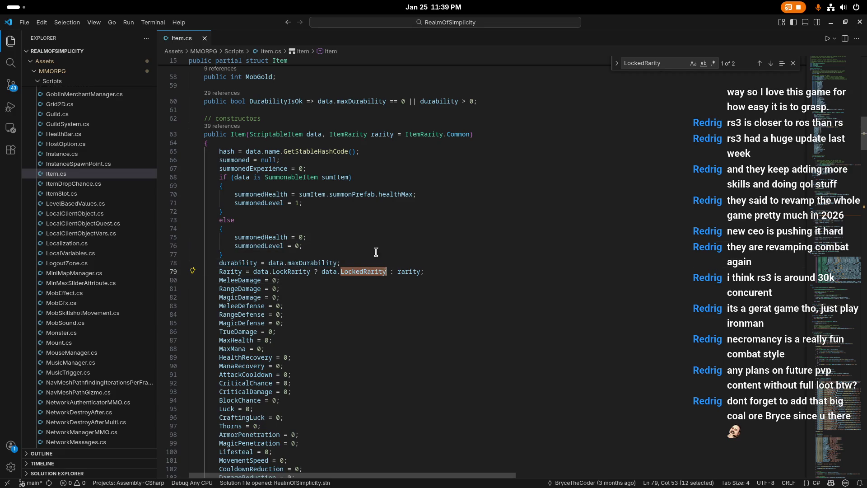
{"action": "left_click_drag", "start_coordinate": [317, 203], "coordinate": [391, 194]}
Review the DamageReduction field on line 53, then return to the Unity editor
{"action": "key", "text": "ctrl+alt+minus"}
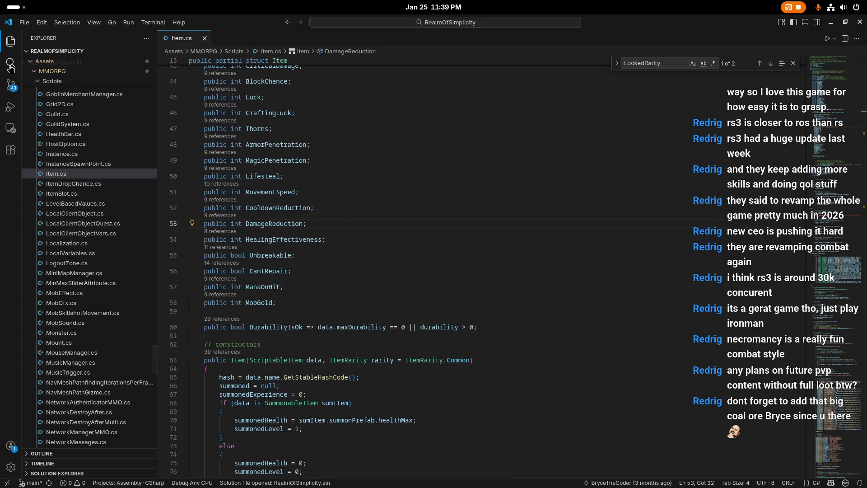
{"action": "scroll", "coordinate": [95, 202], "scroll_direction": "down", "scroll_amount": 2}
{"action": "scroll", "coordinate": [95, 201], "scroll_direction": "up", "scroll_amount": 15}
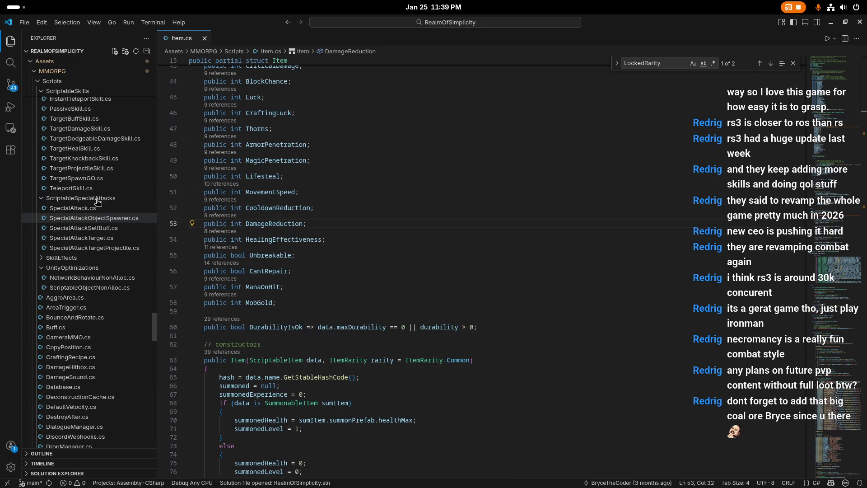
{"action": "scroll", "coordinate": [97, 202], "scroll_direction": "down", "scroll_amount": 10}
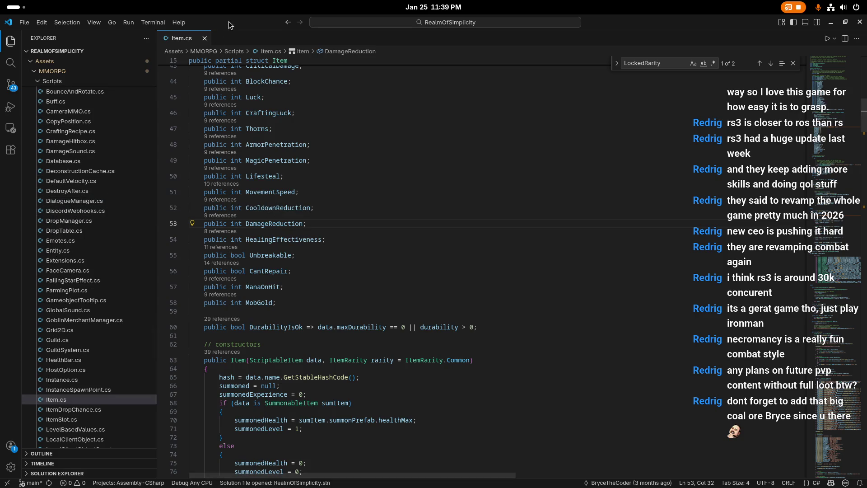
{"action": "key", "text": "alt+Tab"}
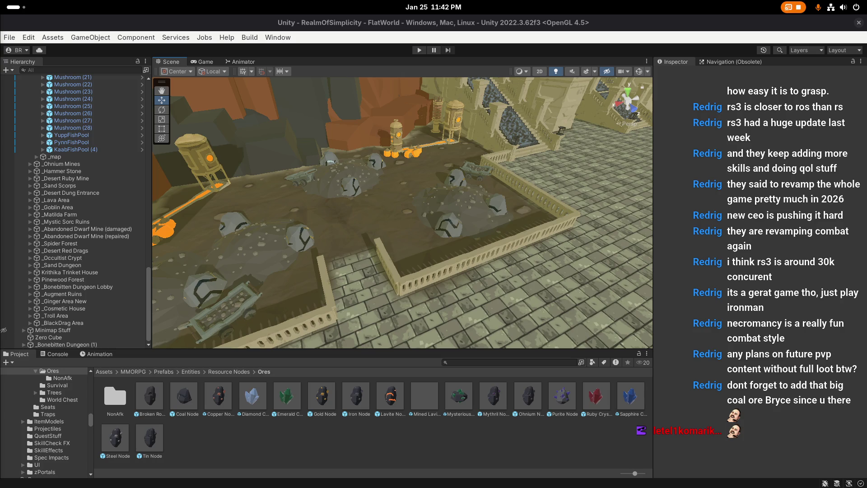
Bring Unity to the front and save the FlatWorld scene
{"action": "key", "text": "super"}
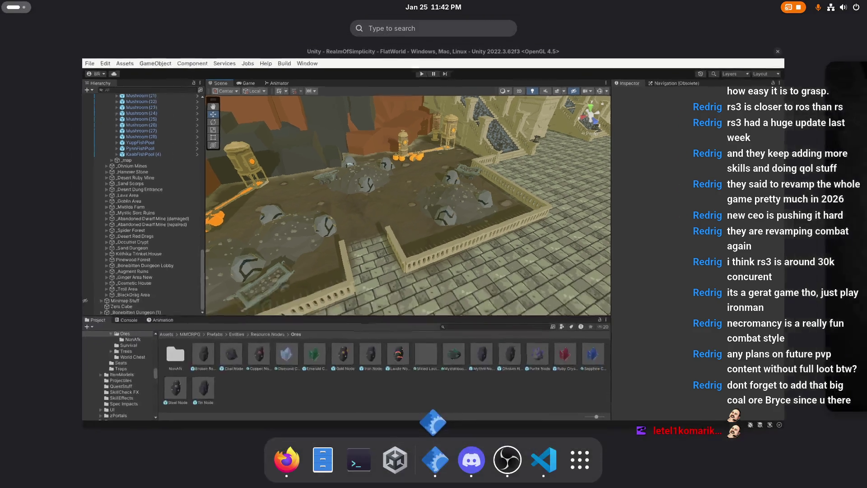
{"action": "key", "text": "super"}
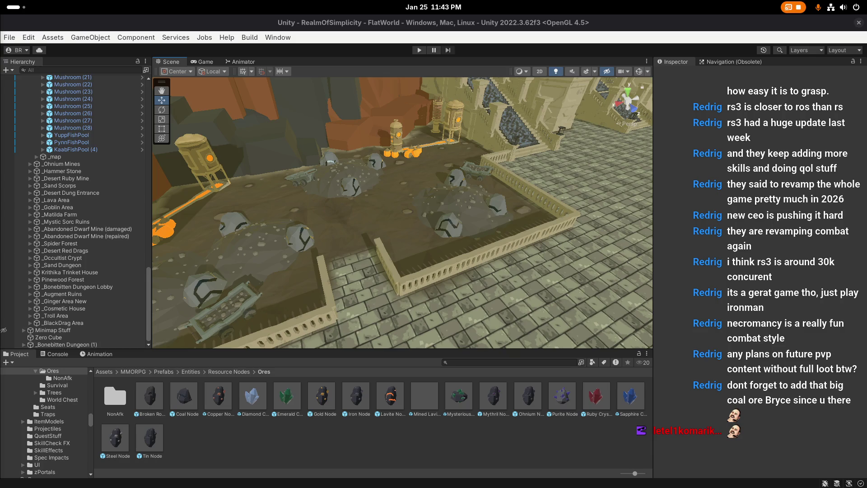
{"action": "key", "text": "super"}
{"action": "key", "text": "super"}
{"action": "left_click", "coordinate": [516, 167]}
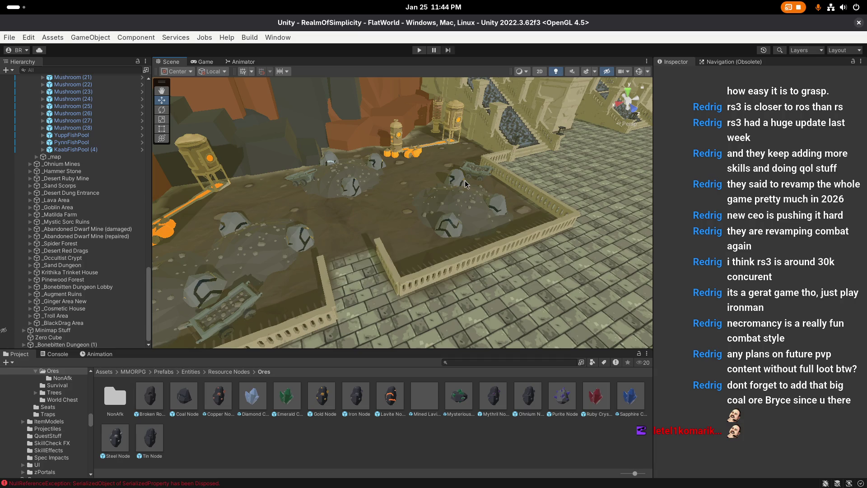
{"action": "scroll", "coordinate": [477, 204], "scroll_direction": "down", "scroll_amount": 5}
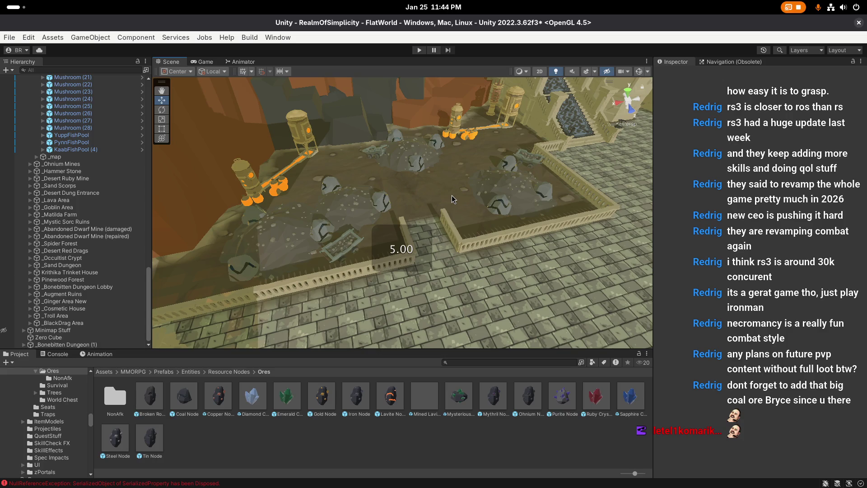
{"action": "key", "text": "ctrl+s"}
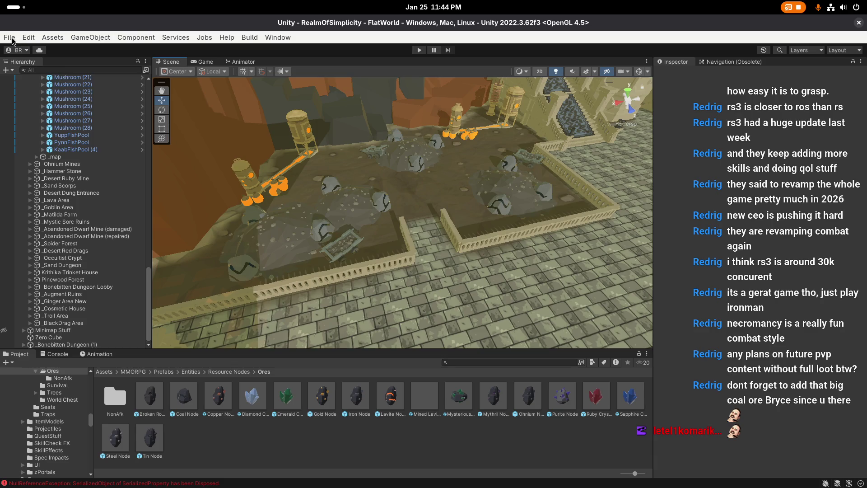
Look for Save Project in the File menu and fly the camera over the ore pit
{"action": "left_click", "coordinate": [9, 38]}
{"action": "left_click", "coordinate": [39, 146]}
{"action": "right_click", "coordinate": [432, 190]}
{"action": "scroll", "coordinate": [434, 190], "scroll_direction": "up", "scroll_amount": 1}
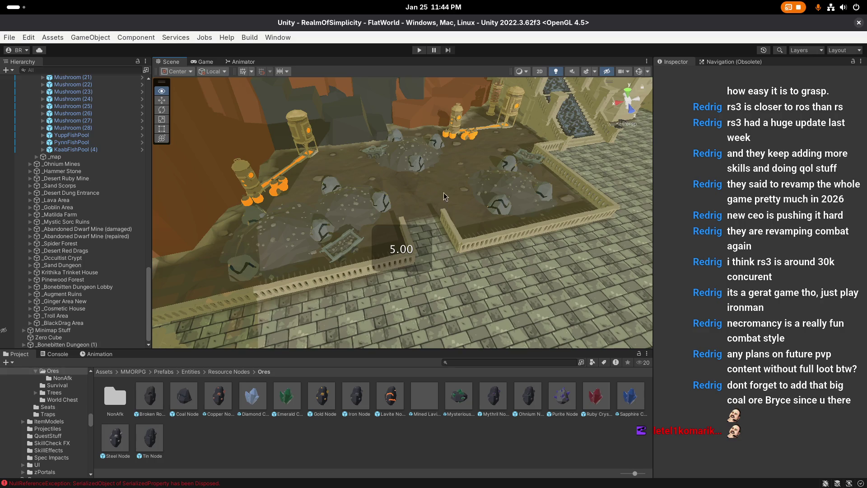
{"action": "key", "text": "super"}
{"action": "key", "text": "super"}
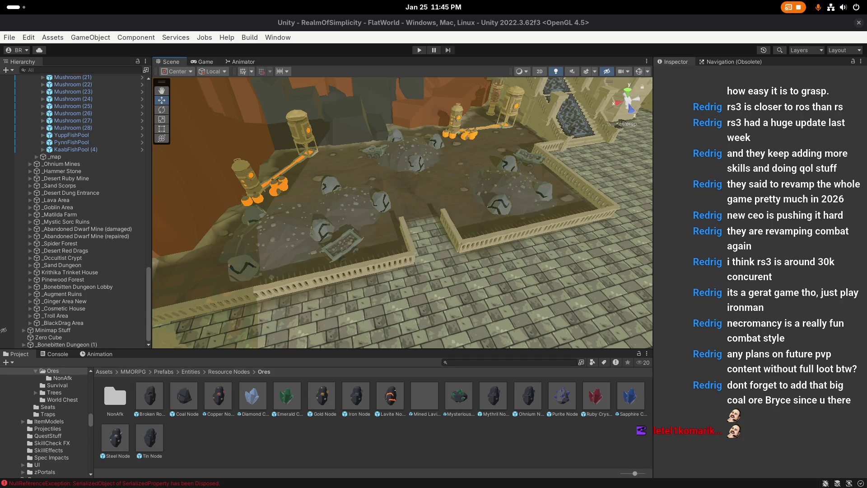
{"action": "key", "text": "super"}
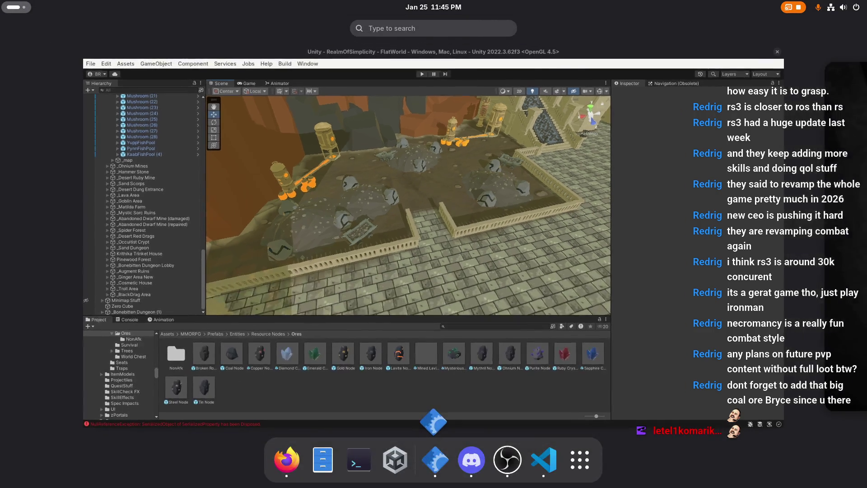
{"action": "key", "text": "super"}
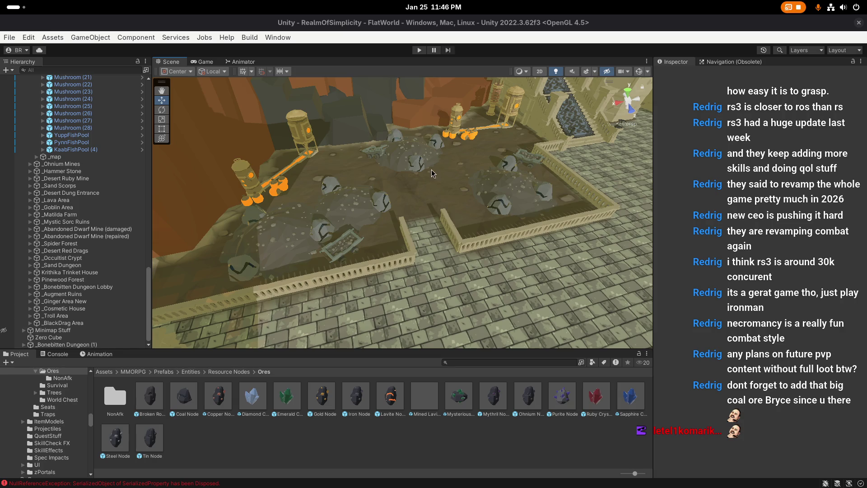
{"action": "scroll", "coordinate": [452, 194], "scroll_direction": "up", "scroll_amount": 1}
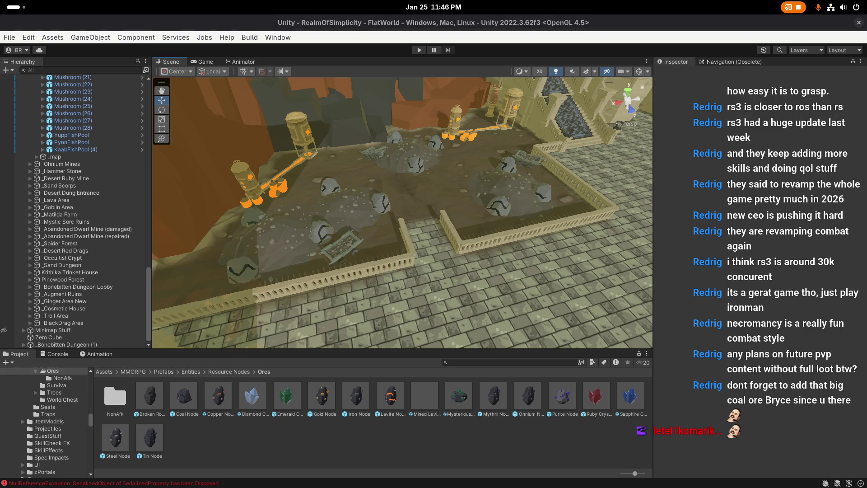
{"action": "key", "text": "super"}
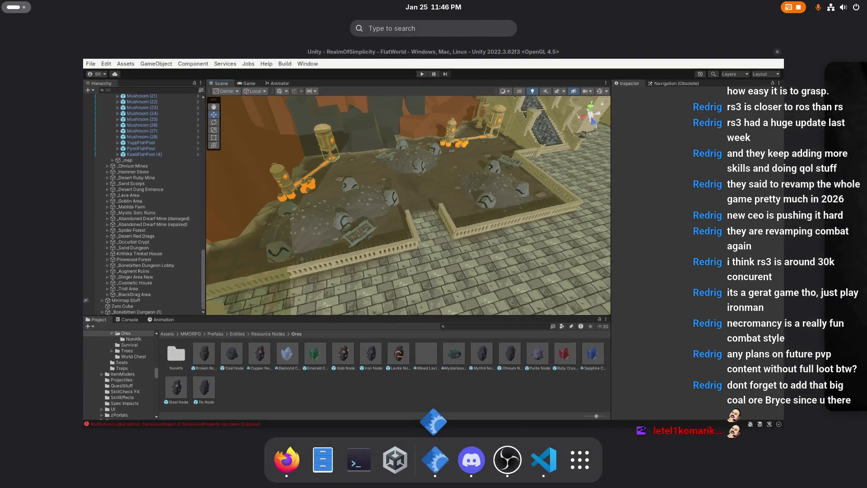
{"action": "key", "text": "super"}
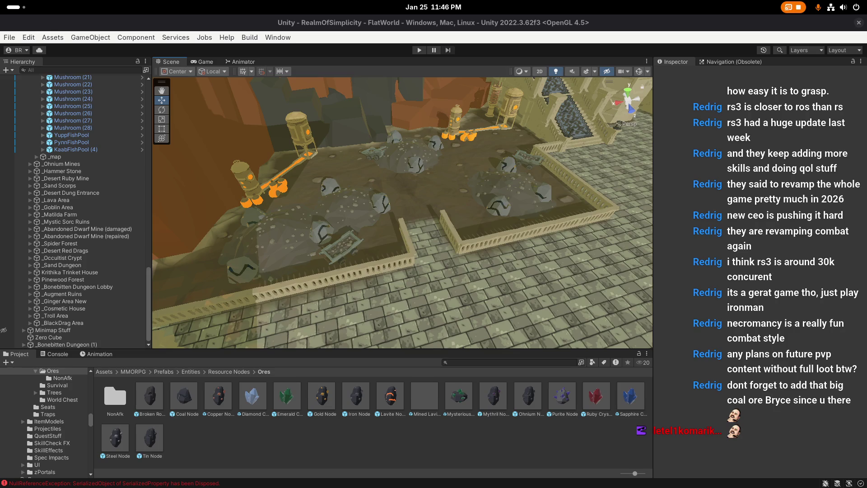